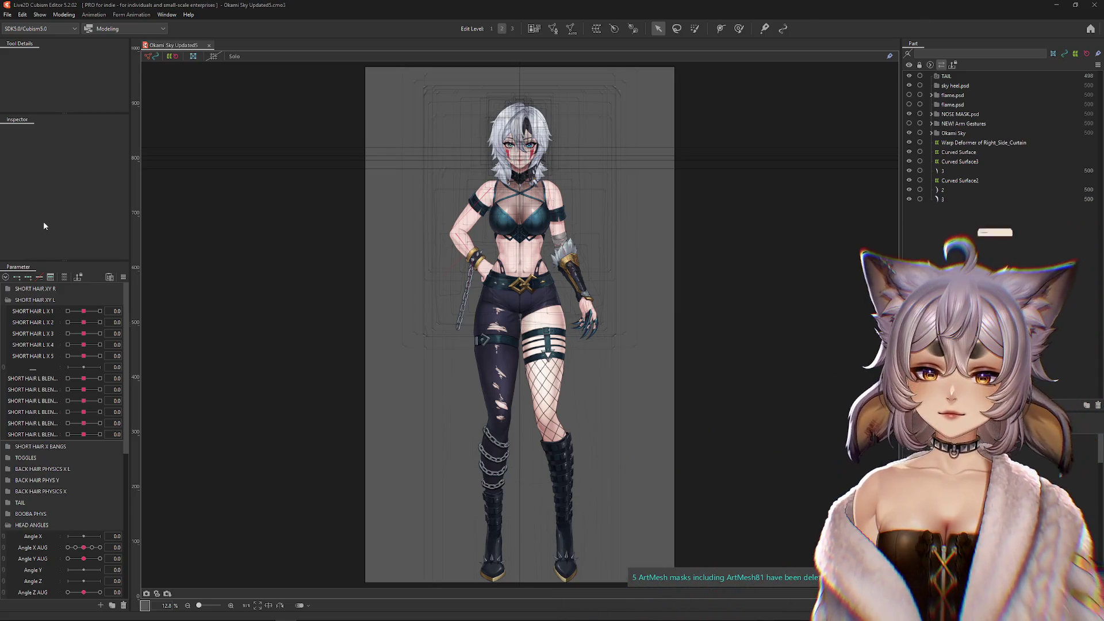
- Open the Modeling menu in the menu bar
left_click(55, 16)
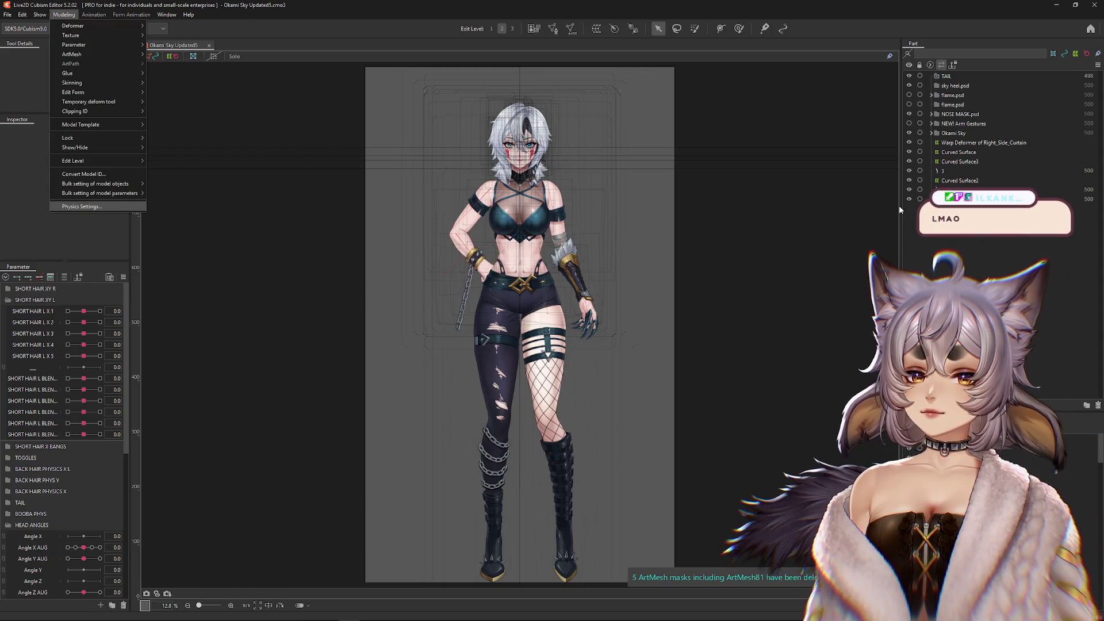
- Open Physics Settings and widen its window, parameter list and preview area
left_click(82, 207)
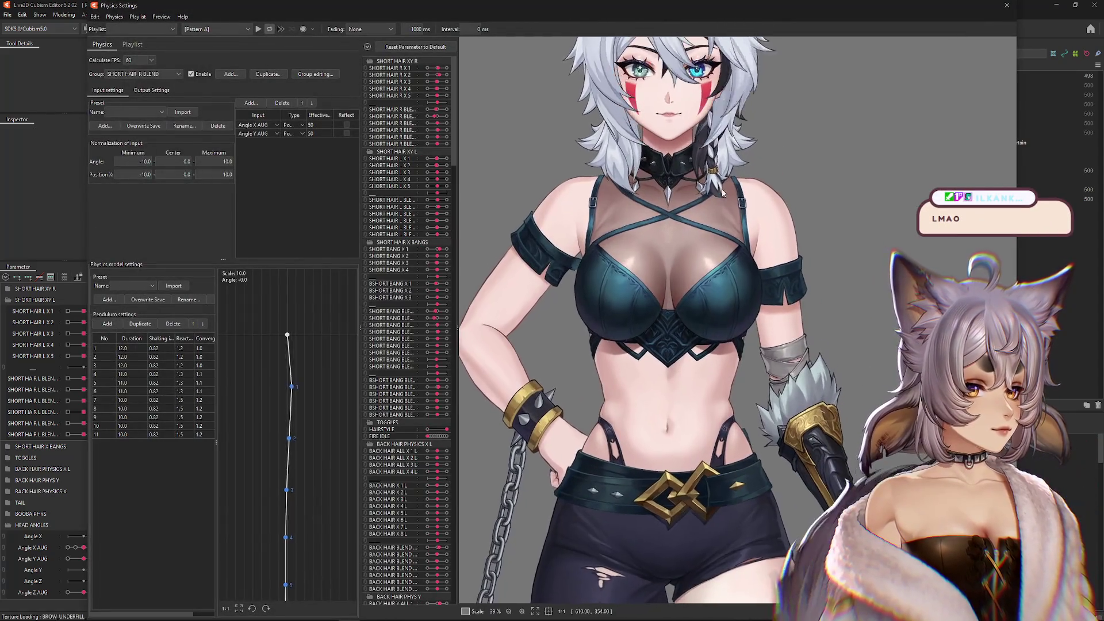
scroll(722, 189, "up", 3)
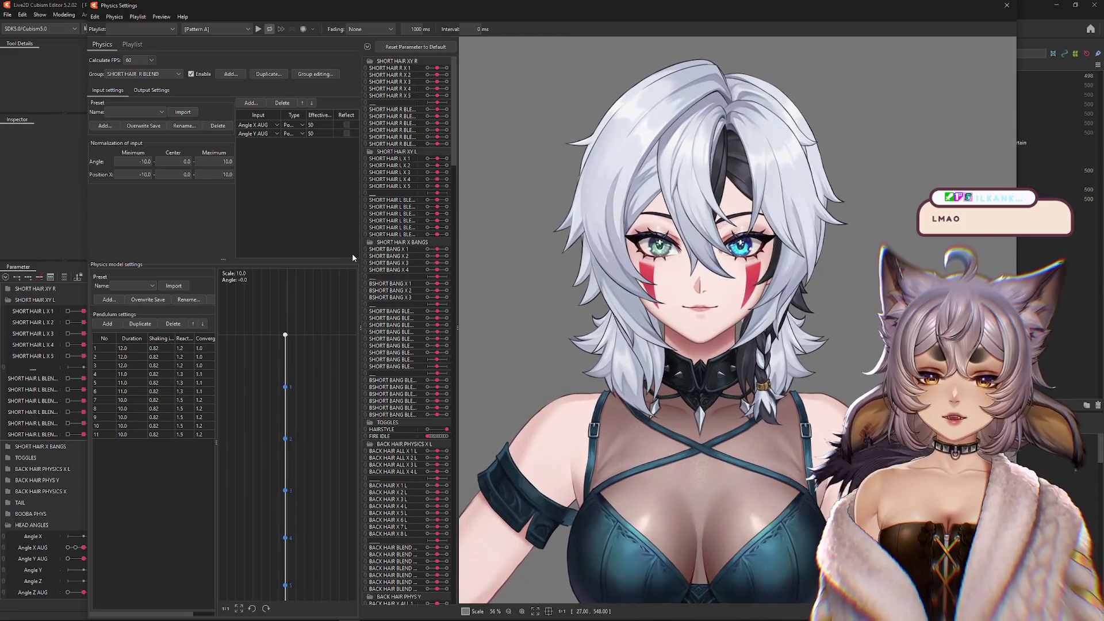
left_click_drag(361, 245, 280, 247)
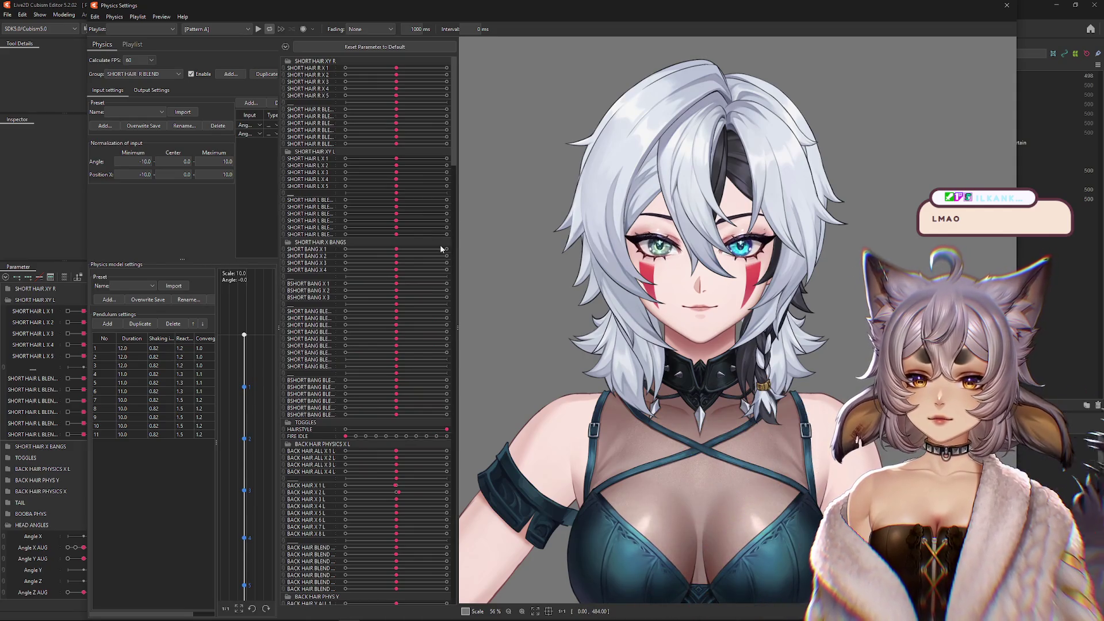
left_click_drag(456, 245, 368, 246)
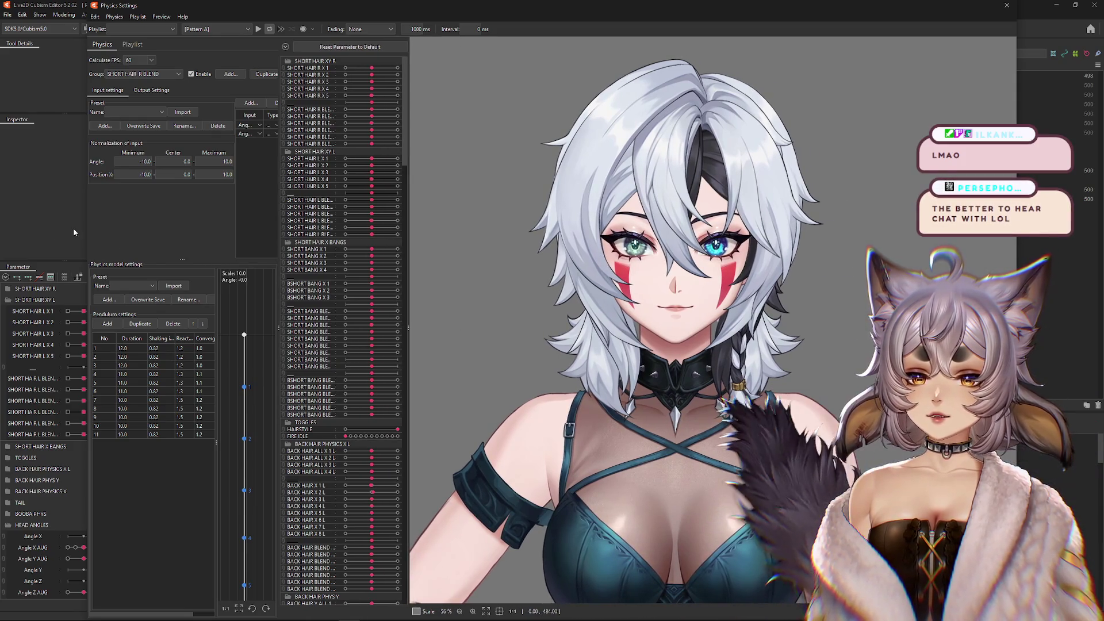
left_click_drag(85, 229, 19, 230)
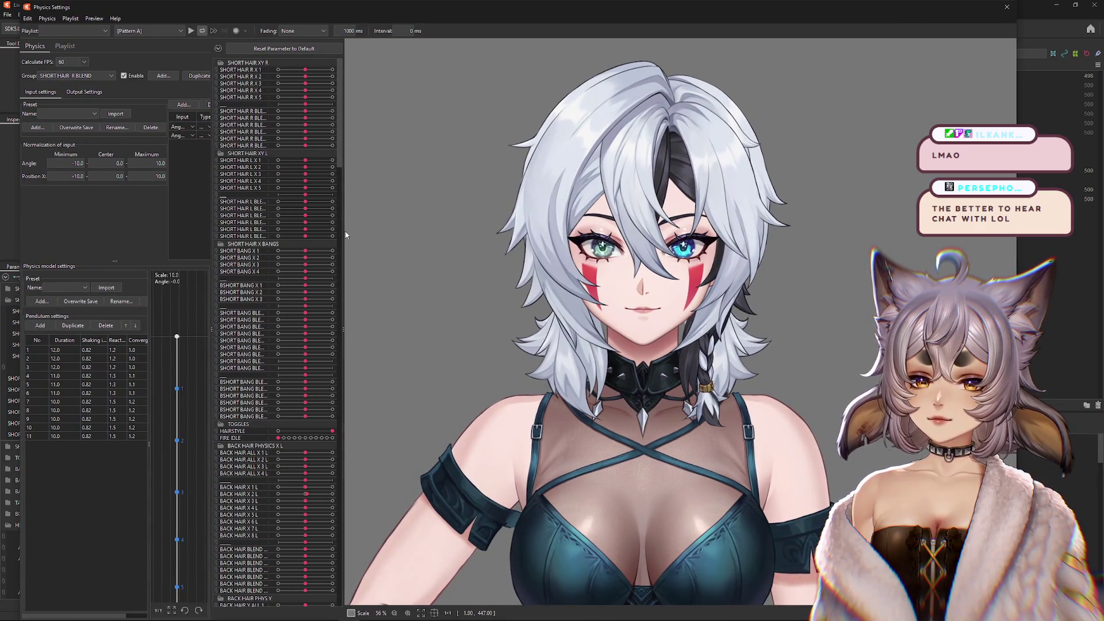
left_click_drag(348, 236, 357, 237)
left_click_drag(211, 253, 243, 251)
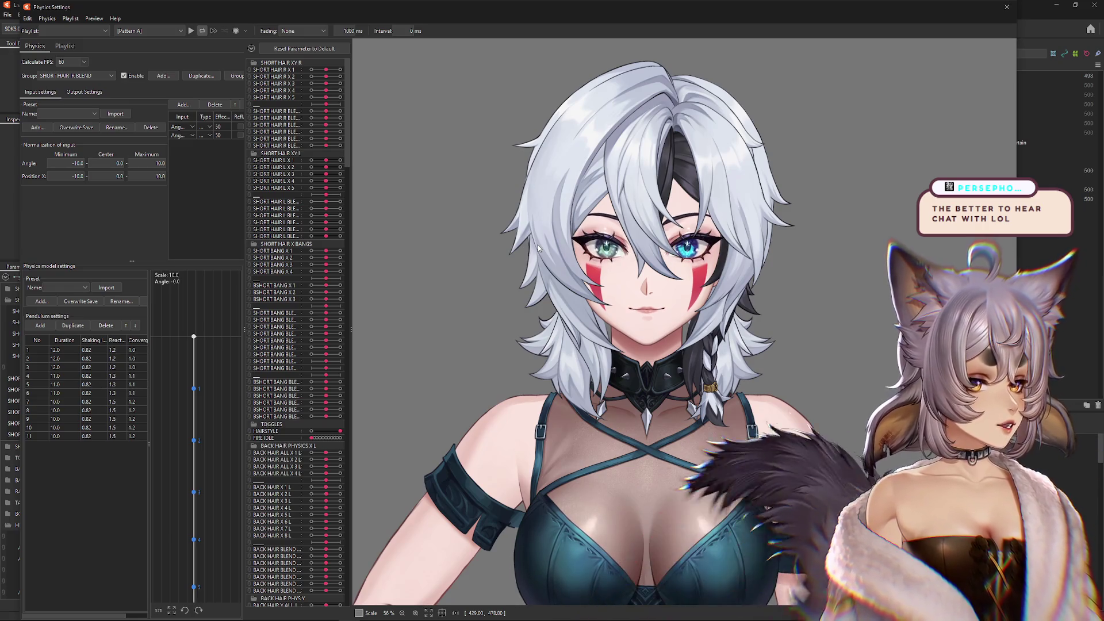
- Sway the preview model's head to test the short hair's swing, then close Physics Settings
mouse_move(539, 249)
left_mouse_down()
mouse_move(848, 364)
mouse_move(566, 354)
mouse_move(556, 394)
mouse_move(584, 380)
mouse_move(810, 363)
mouse_move(434, 406)
mouse_move(702, 334)
mouse_move(466, 340)
mouse_move(744, 350)
mouse_move(349, 275)
mouse_move(358, 271)
left_mouse_up()
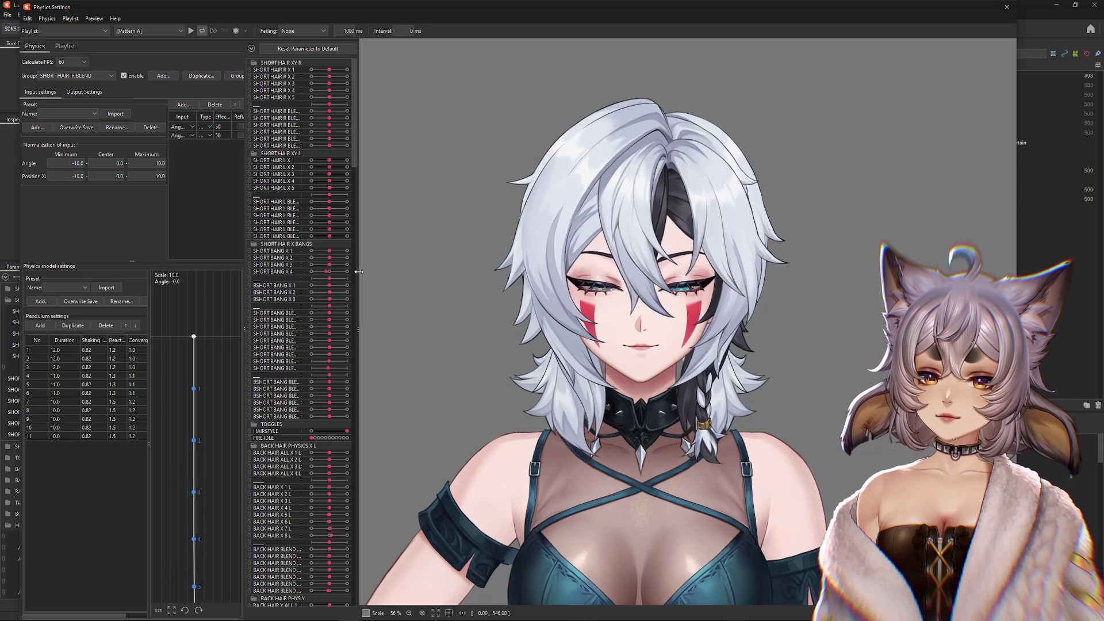
left_click_drag(246, 278, 265, 276)
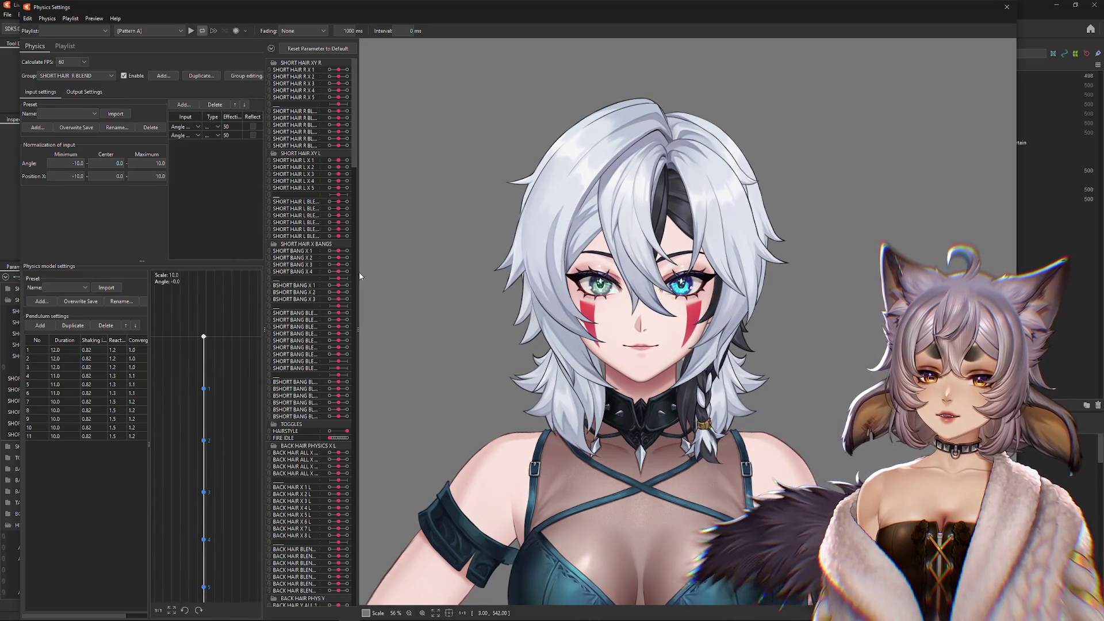
left_click_drag(358, 274, 376, 273)
mouse_move(619, 325)
left_mouse_down()
mouse_move(801, 293)
mouse_move(499, 273)
mouse_move(648, 329)
mouse_move(570, 314)
mouse_move(749, 415)
mouse_move(549, 329)
mouse_move(716, 404)
mouse_move(471, 270)
left_mouse_up()
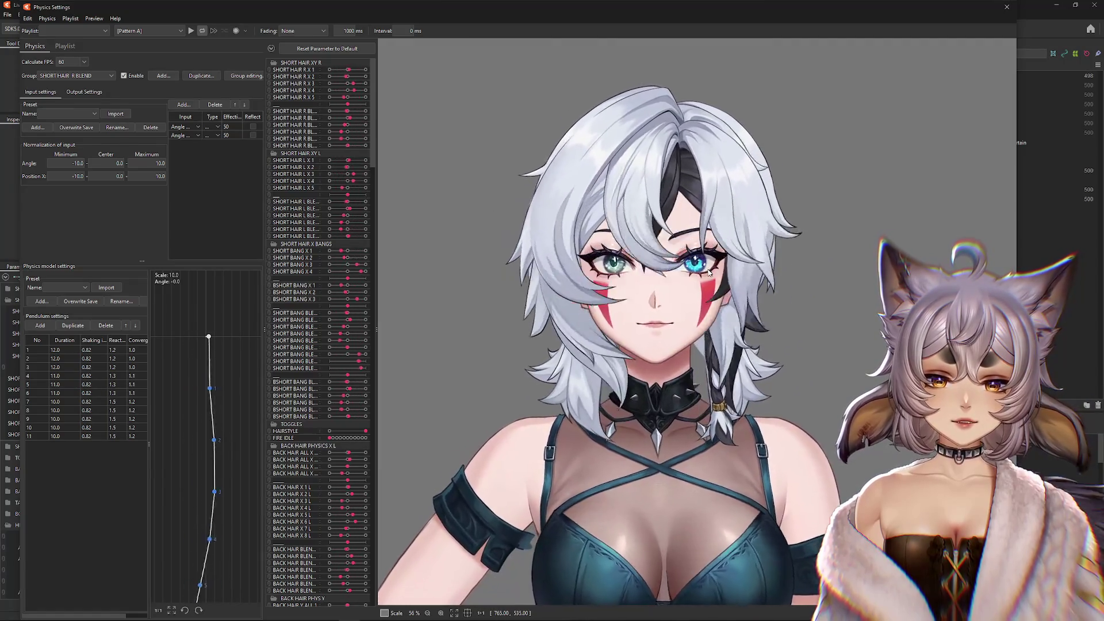
mouse_move(470, 270)
left_mouse_down()
mouse_move(803, 189)
mouse_move(381, 370)
mouse_move(757, 164)
mouse_move(357, 193)
mouse_move(867, 202)
mouse_move(896, 243)
mouse_move(538, 268)
mouse_move(665, 268)
mouse_move(572, 275)
mouse_move(988, 265)
mouse_move(512, 280)
mouse_move(771, 275)
left_mouse_up()
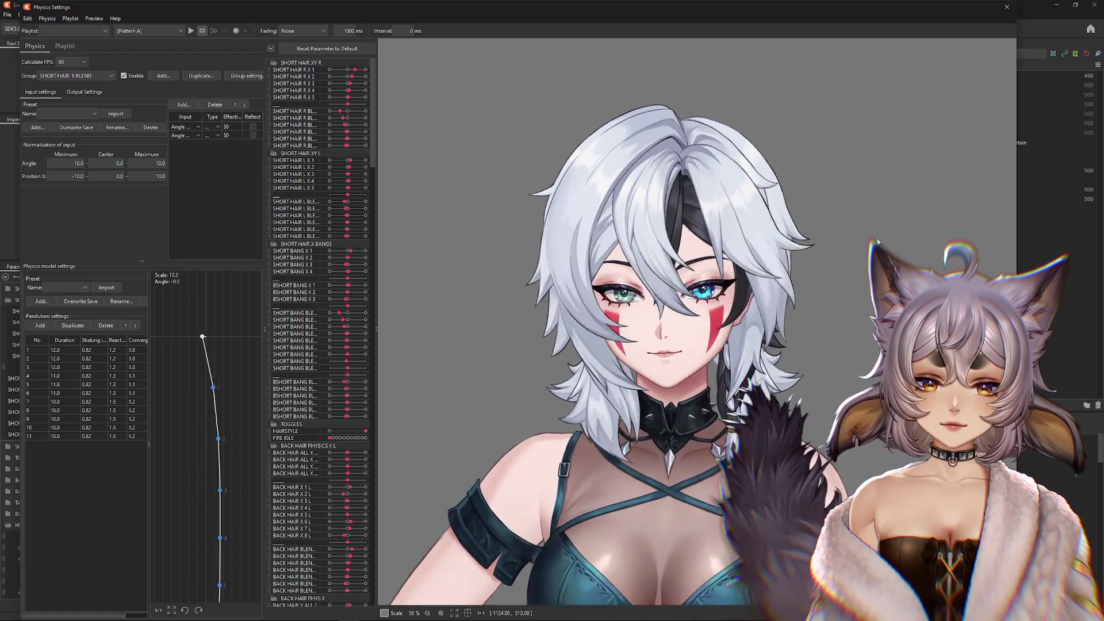
left_click(1009, 12)
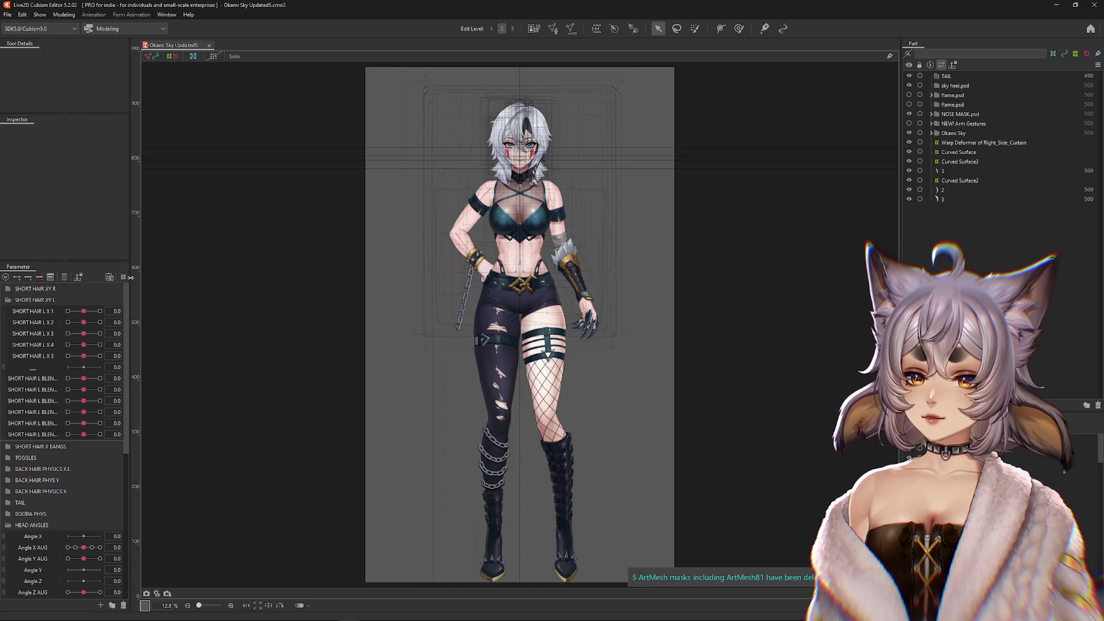
- Dismiss the parameter options list and set Angle X AUG to 30 to turn the head sideways
left_click(123, 277)
left_click(153, 280)
scroll(520, 144, "up", 5)
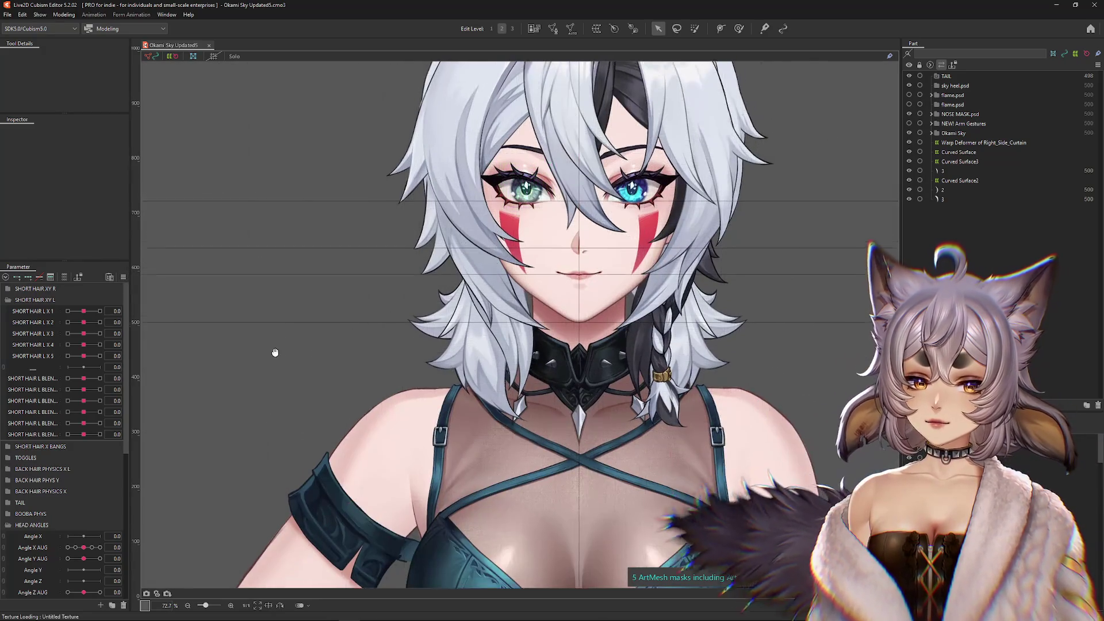
left_click_drag(74, 549, 188, 418)
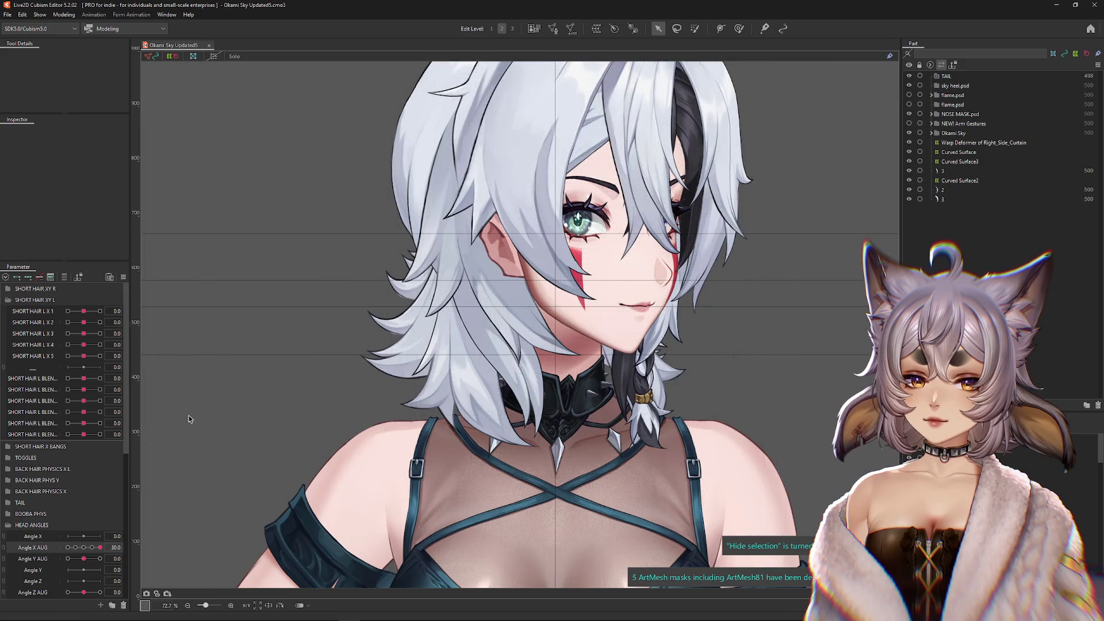
left_click_drag(353, 364, 359, 381)
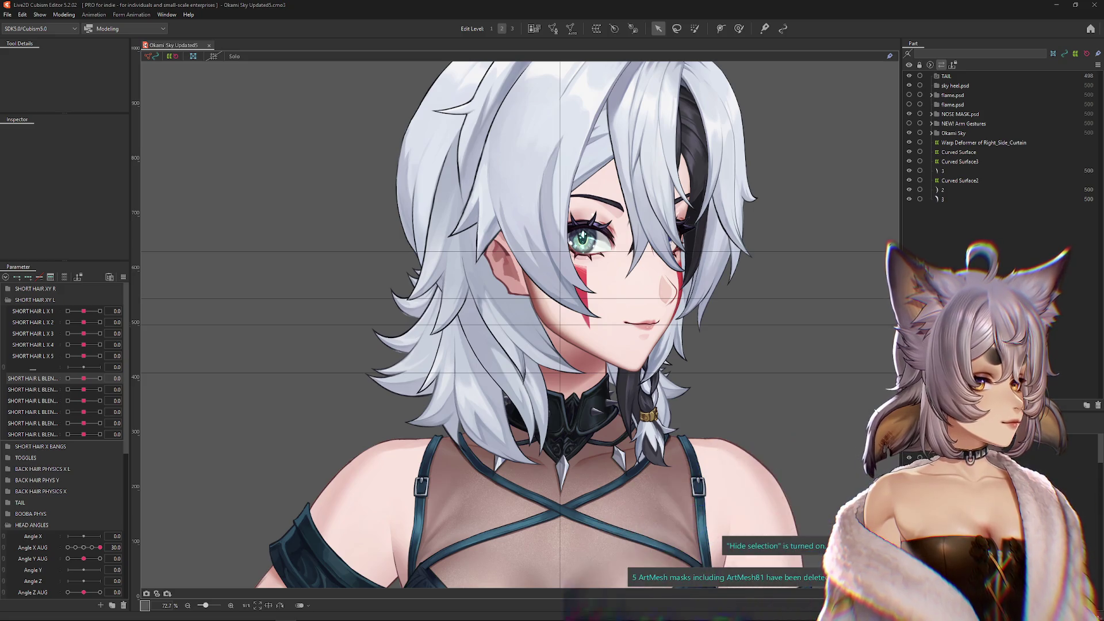
- Zoom in and right-click the hair beside the face to list the overlapping objects
scroll(630, 292, "up", 1)
scroll(629, 292, "up", 1)
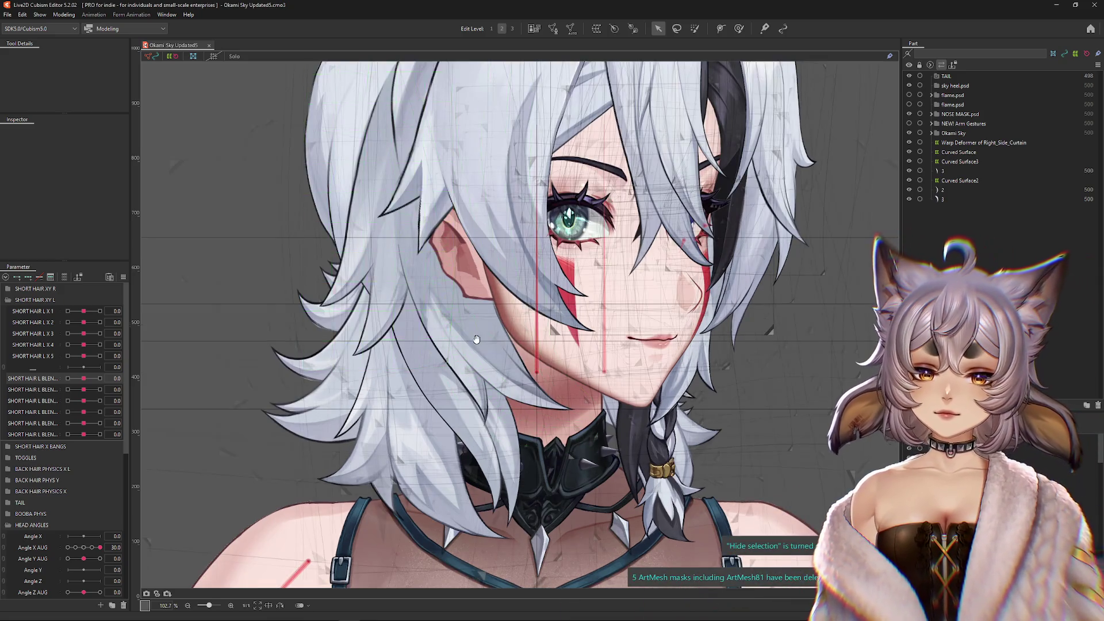
scroll(630, 292, "up", 1)
left_click(33, 547)
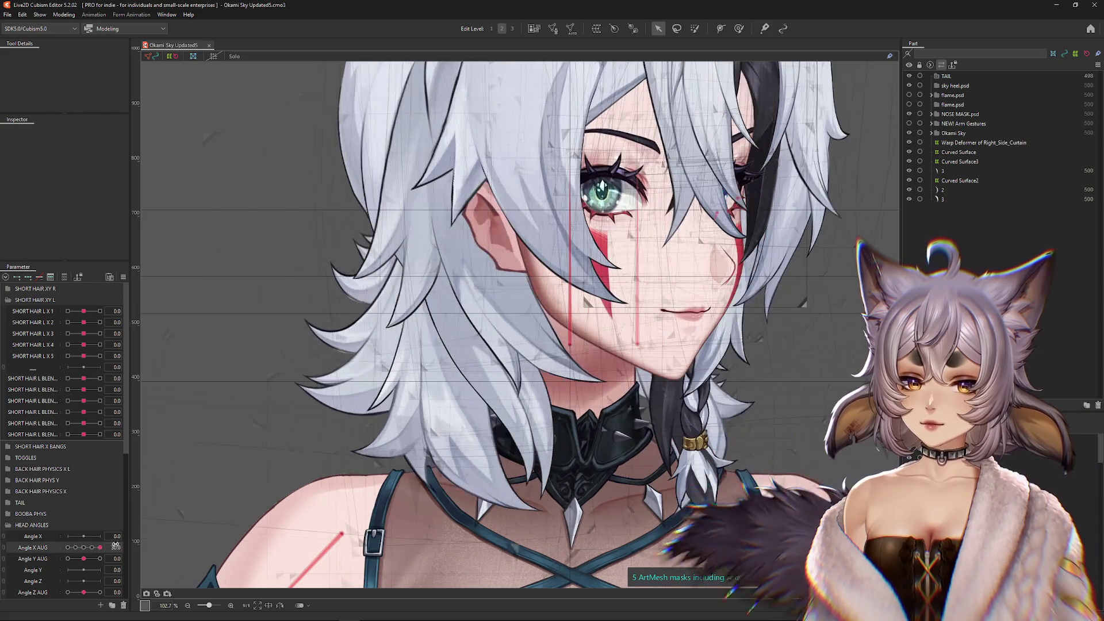
left_click(442, 414)
right_click(447, 414)
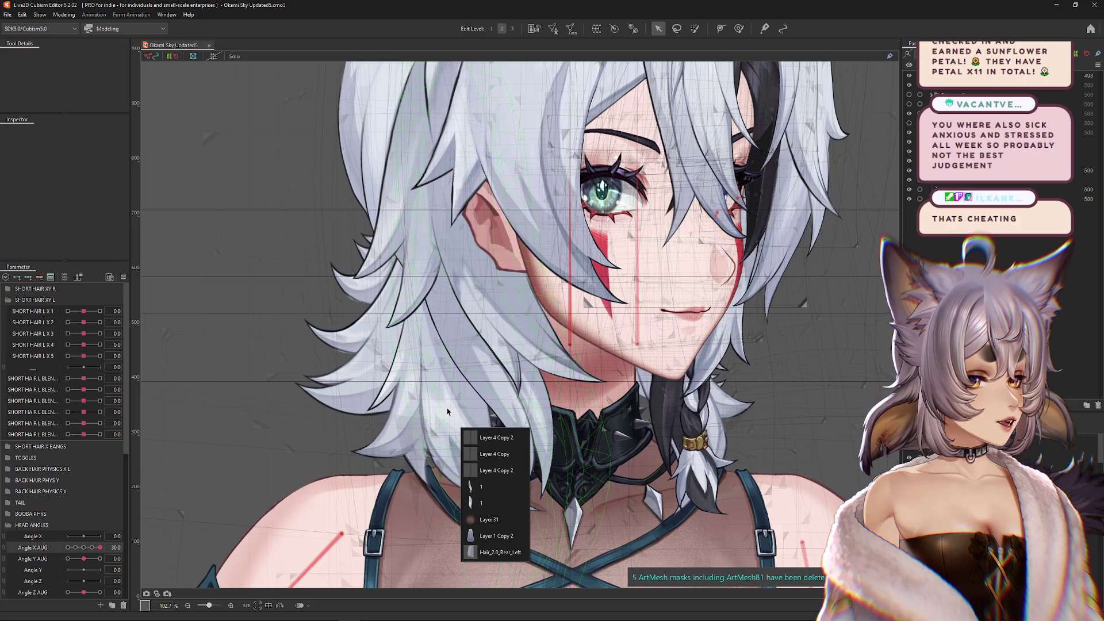
- Pick ArtMesh452 from the overlapping-objects list and enter mesh edit mode
scroll(444, 379, "down", 2)
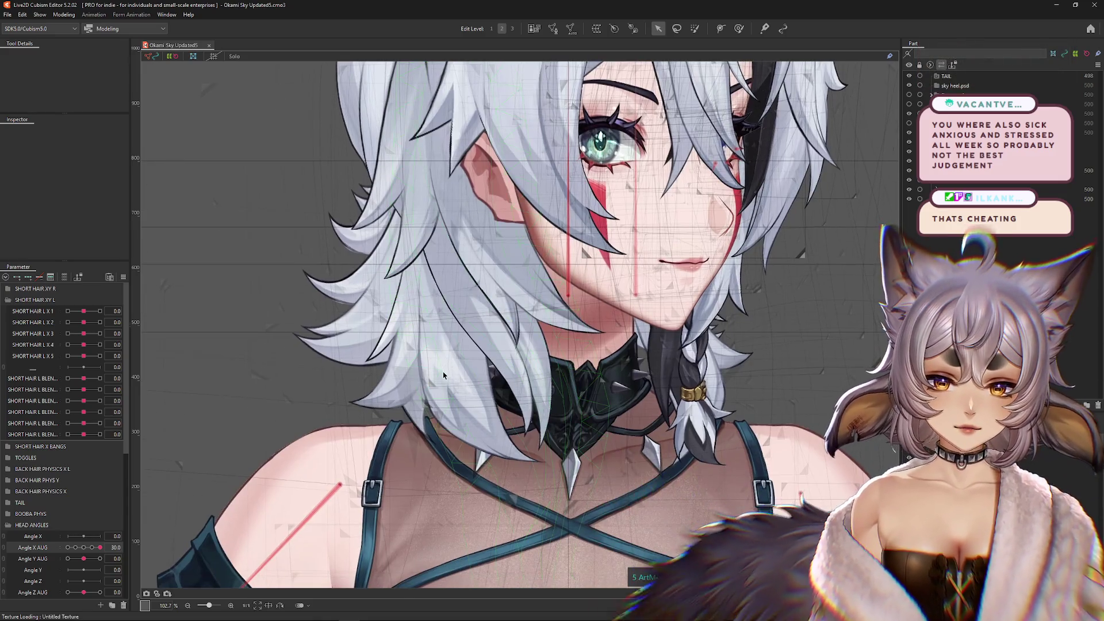
left_click(489, 451)
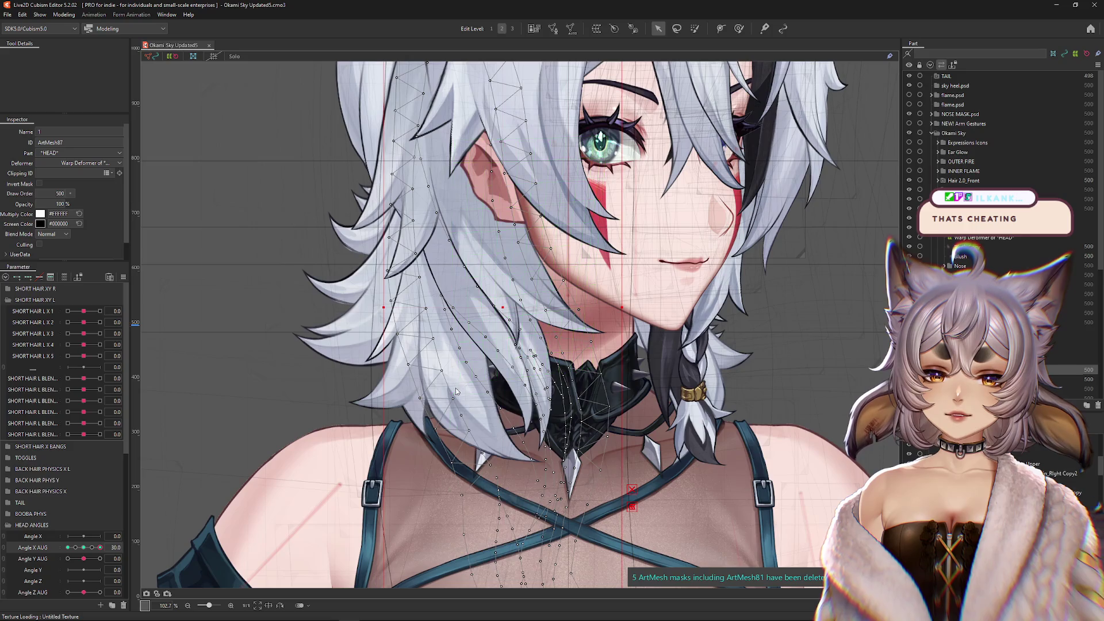
left_click(494, 508)
left_click(493, 515)
scroll(506, 345, "down", 2)
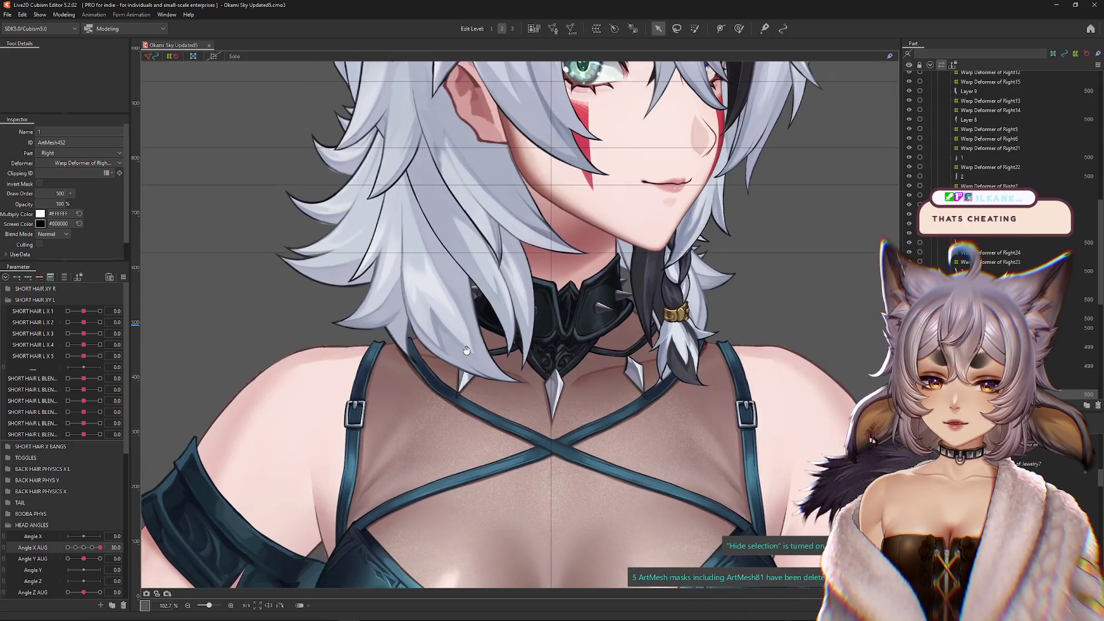
left_click(553, 28)
- Select vertices along the hair strand's right edge, working up toward its top
scroll(517, 320, "up", 1)
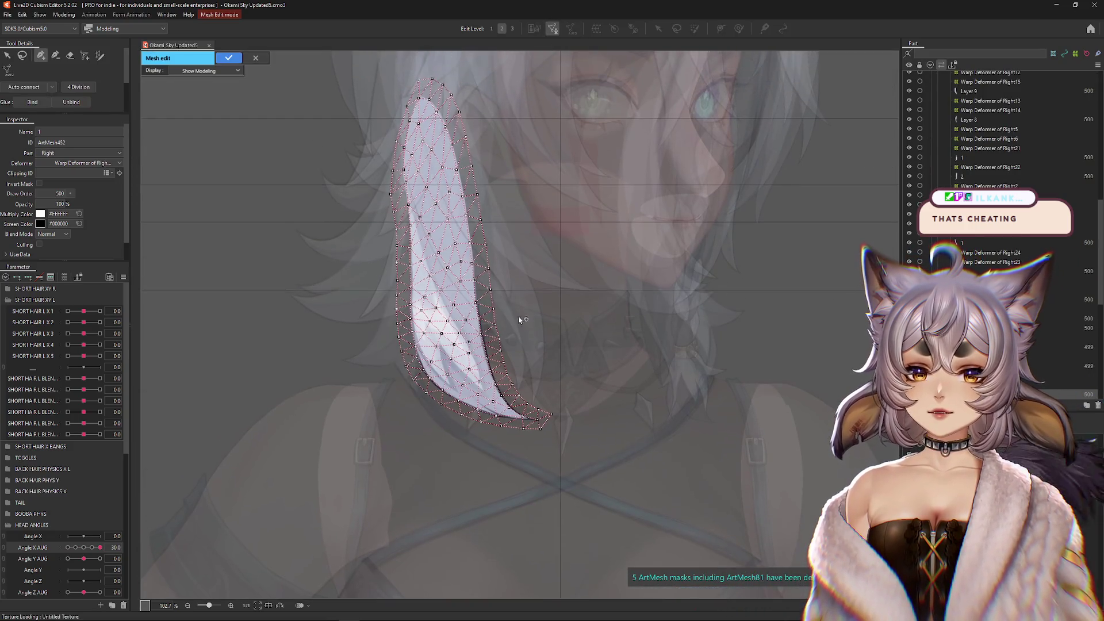
scroll(517, 320, "up", 3)
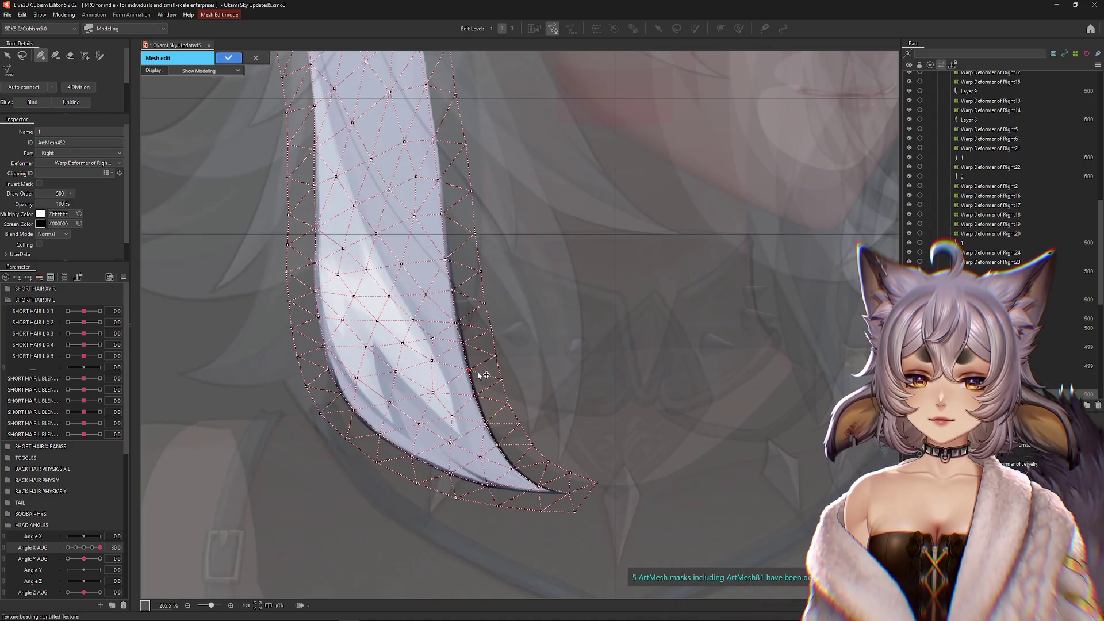
left_click_drag(480, 404, 524, 407)
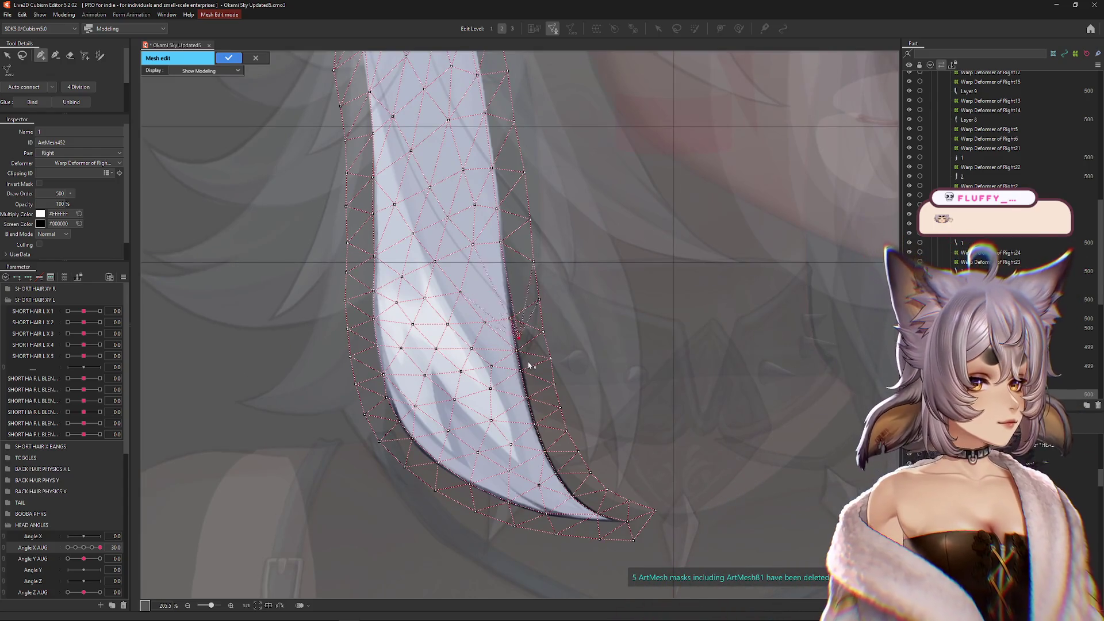
left_click(511, 318)
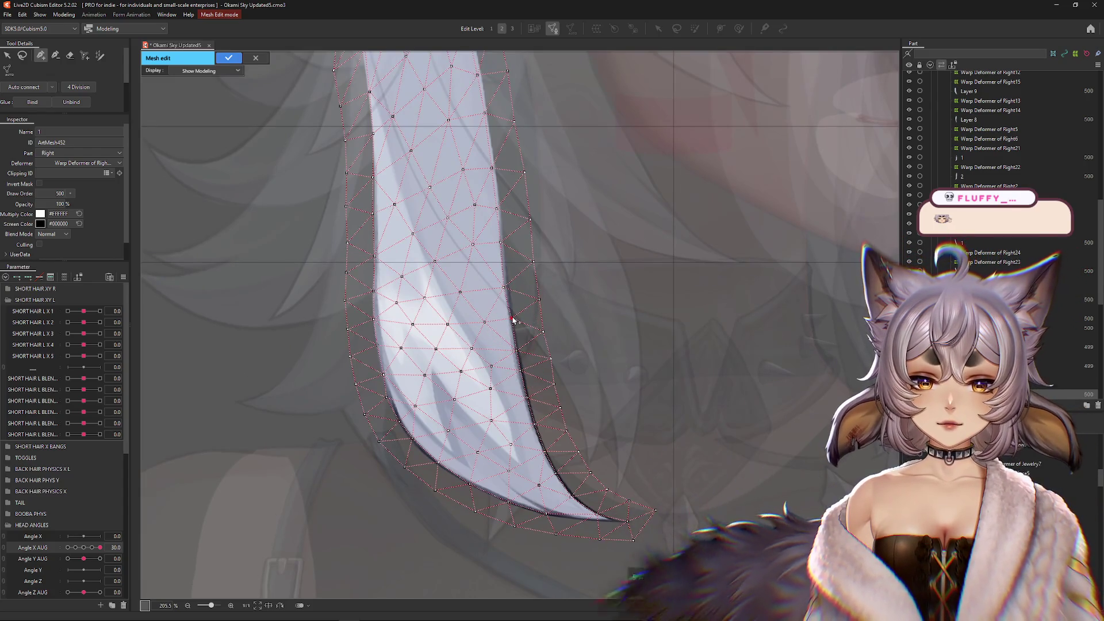
left_click_drag(502, 242, 531, 333)
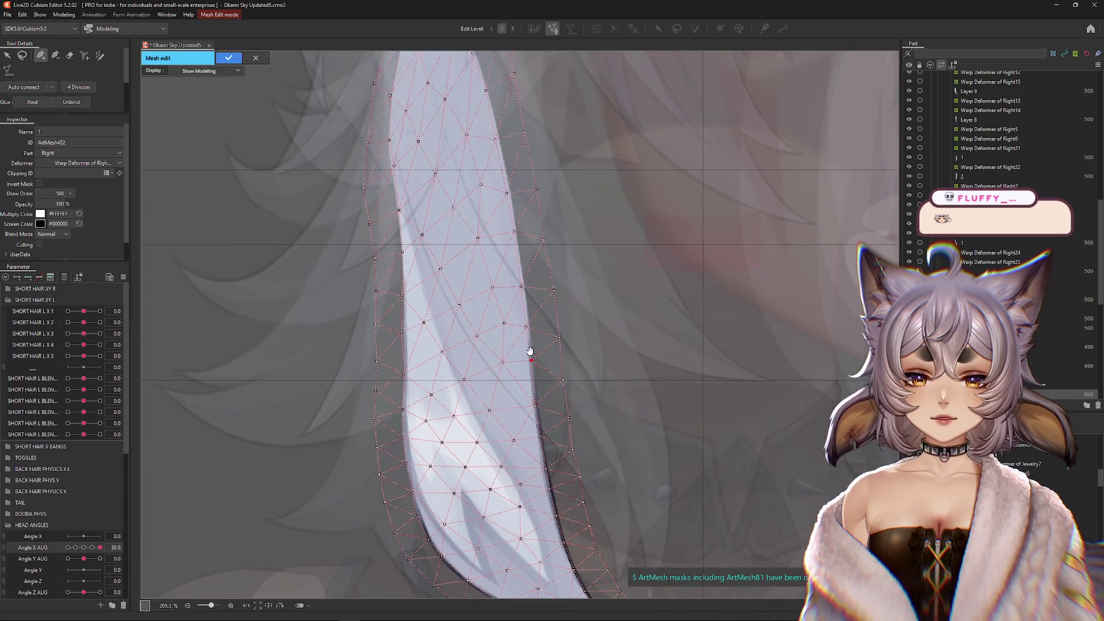
left_click(524, 288)
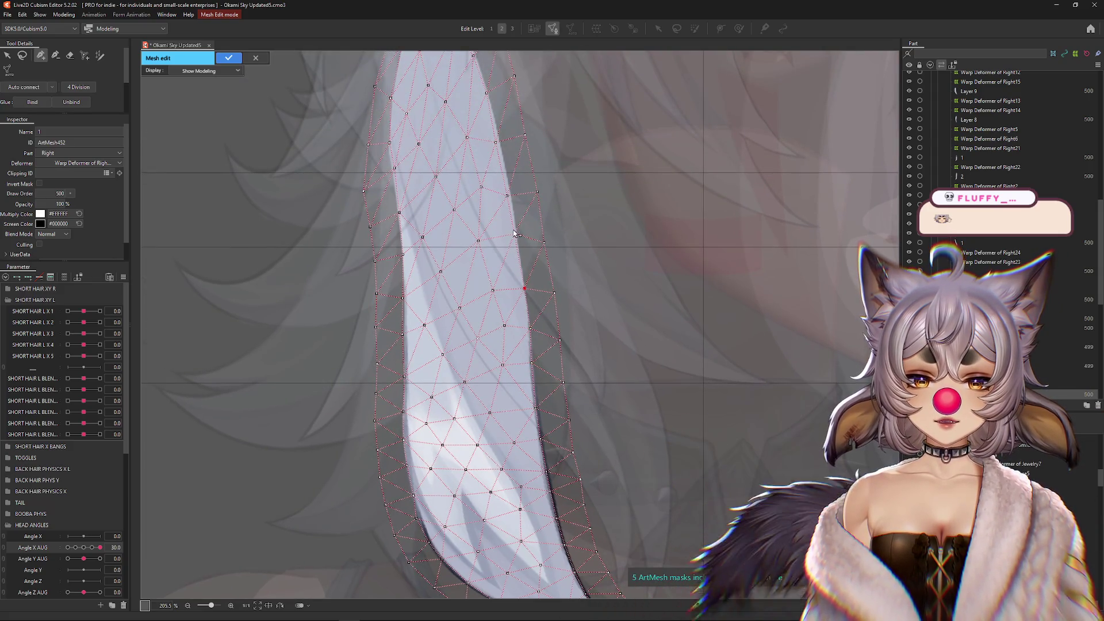
left_click_drag(508, 189, 530, 333)
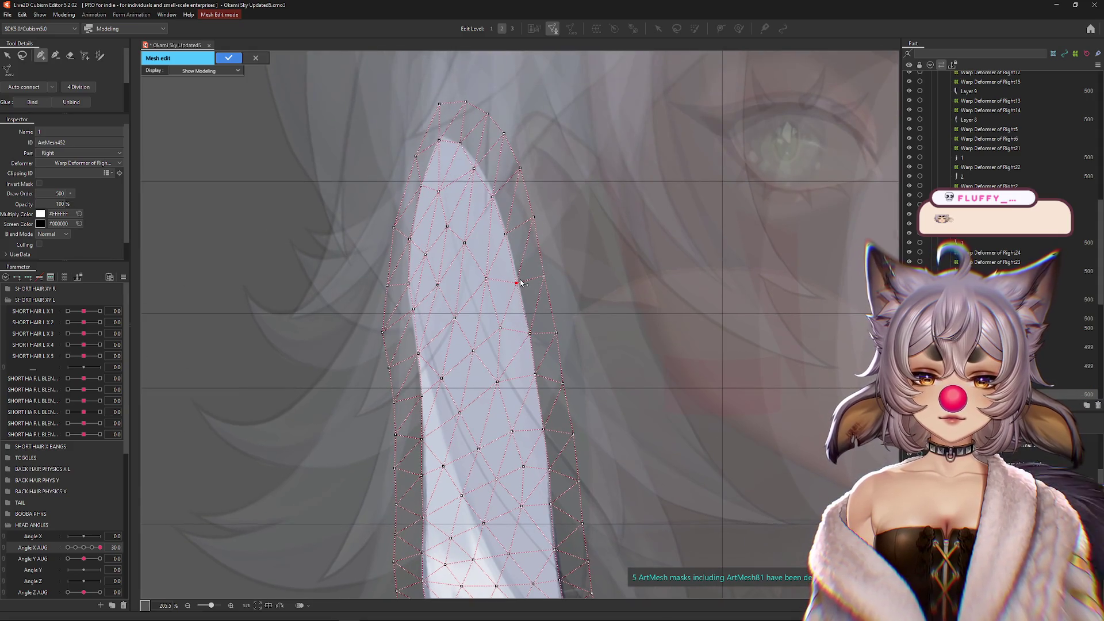
left_click(506, 233)
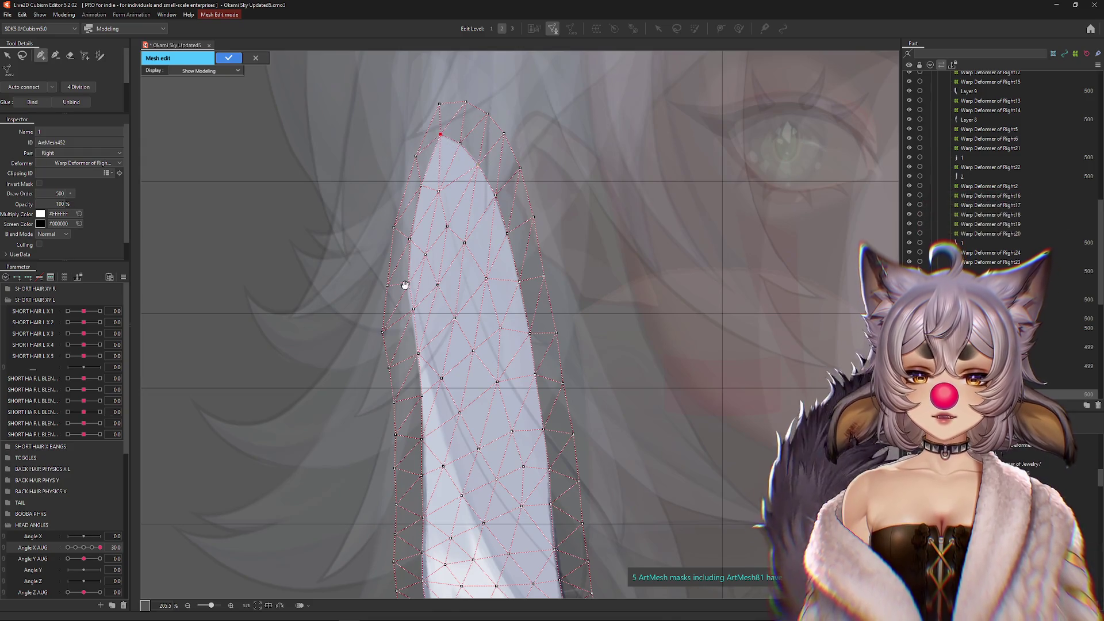
- Select vertices on the strand's left and lower-left edges, moving down to its curved tip
left_click(410, 309)
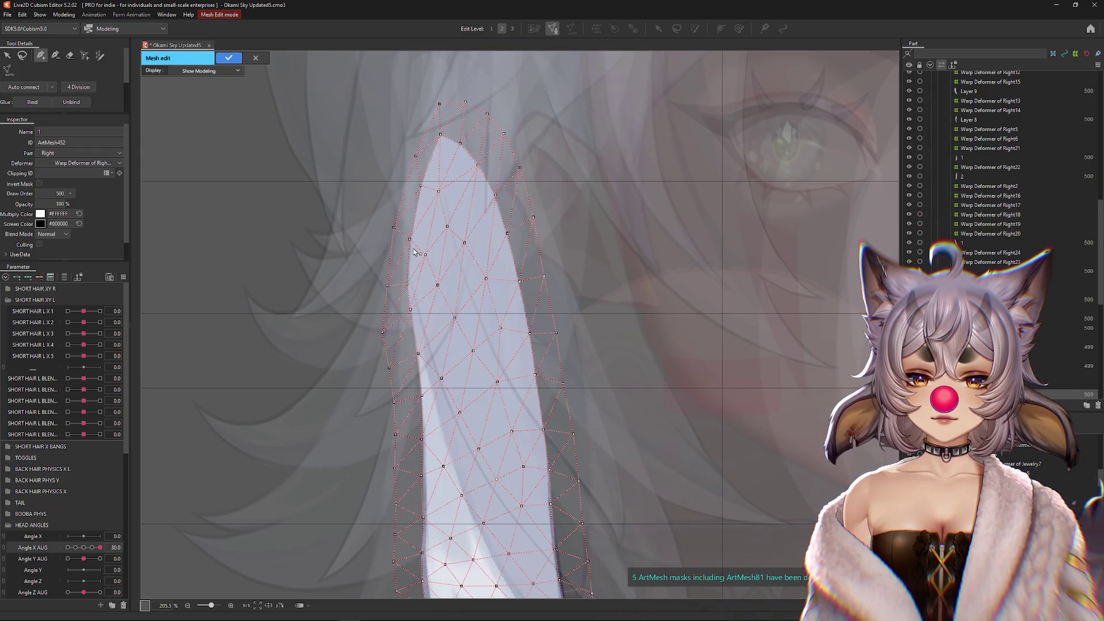
left_click(424, 440)
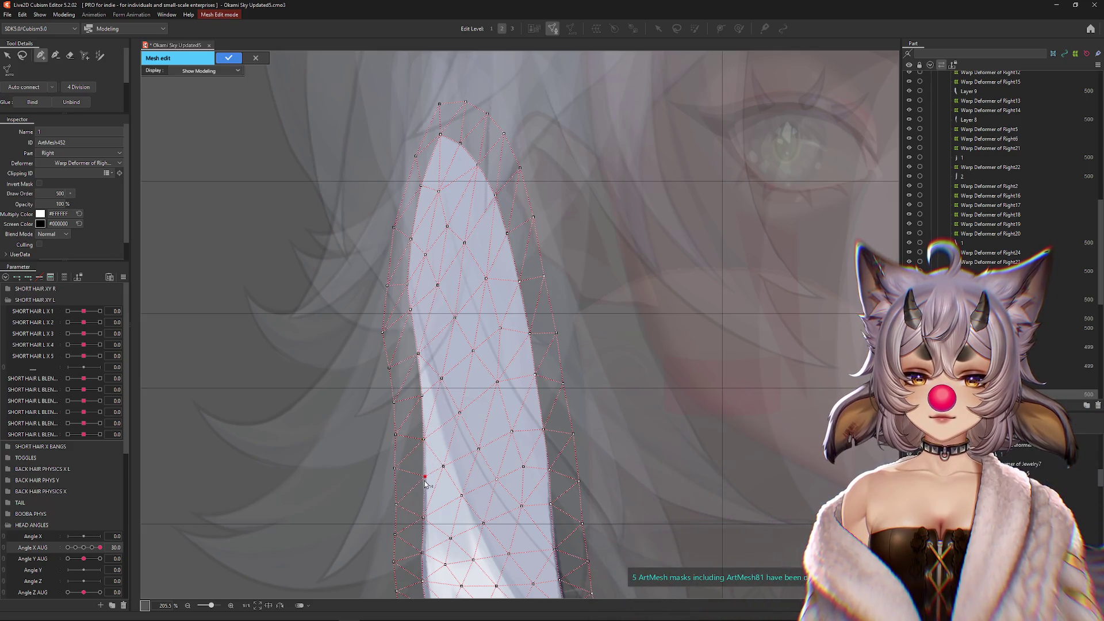
scroll(426, 485, "down", 2)
scroll(424, 518, "down", 2)
scroll(426, 460, "down", 2)
scroll(435, 404, "down", 2)
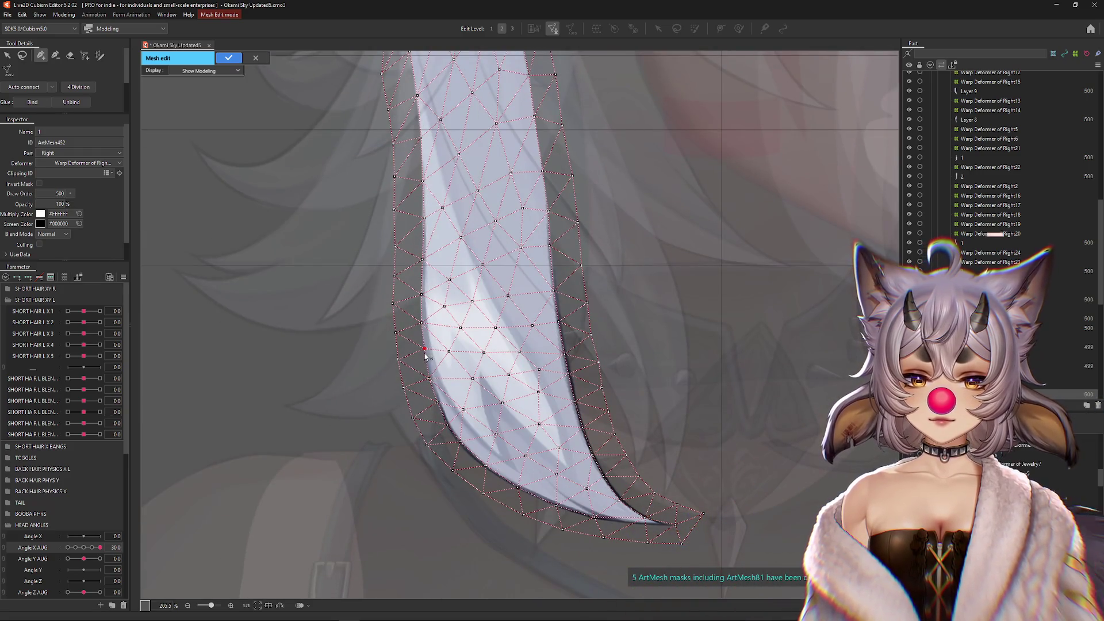
left_click(460, 444)
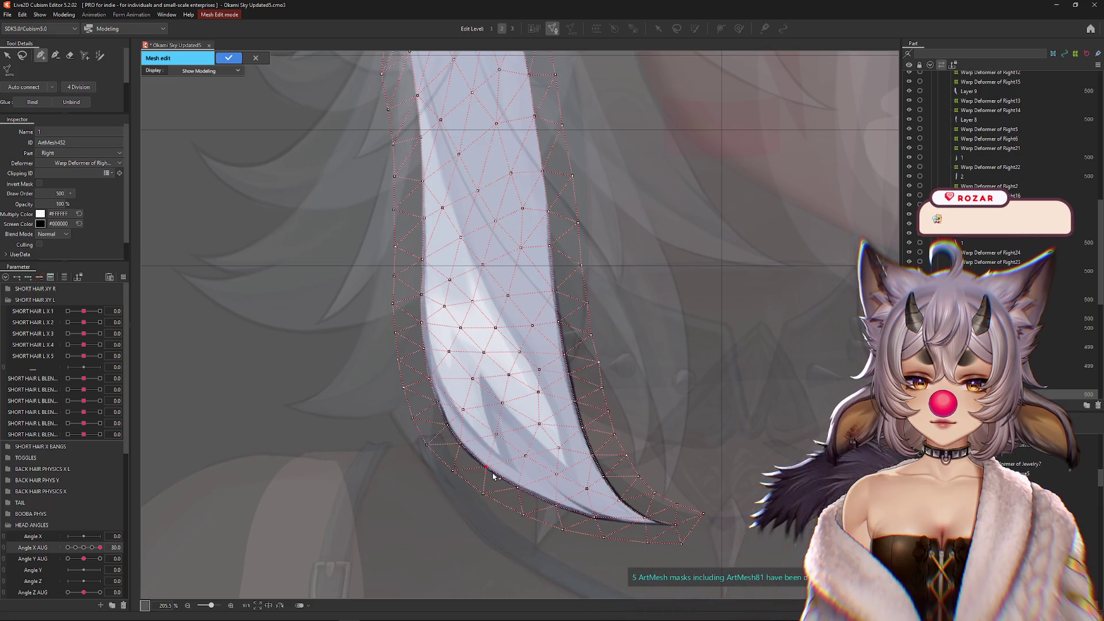
left_click_drag(626, 552, 576, 487)
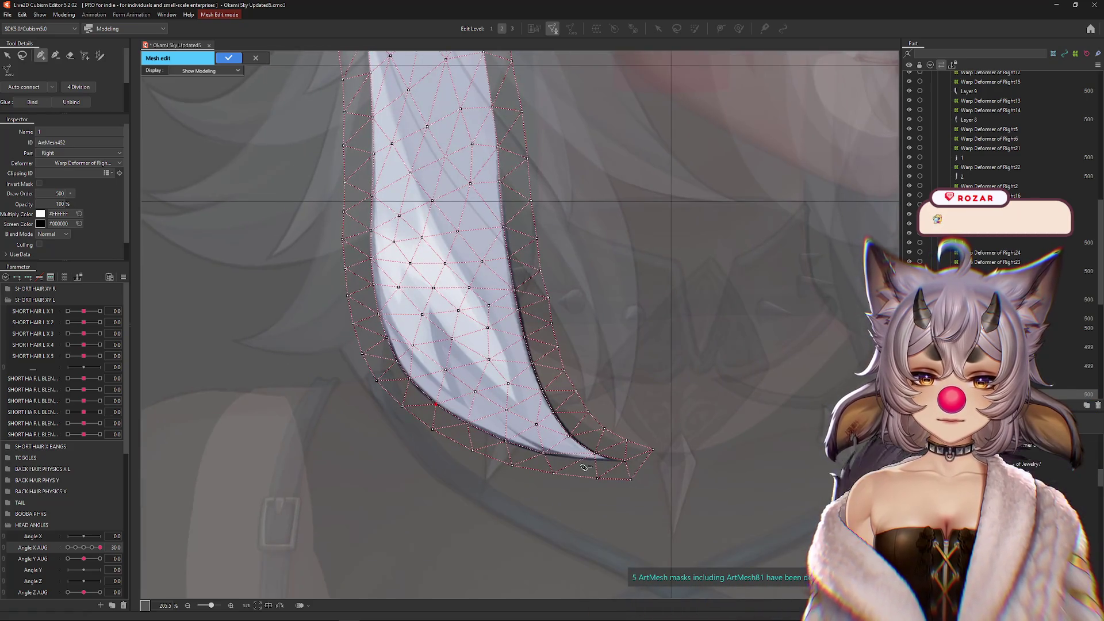
- Move a vertex up onto the hair tip and add two vertices along the tip's lower edge
scroll(604, 465, "up", 5)
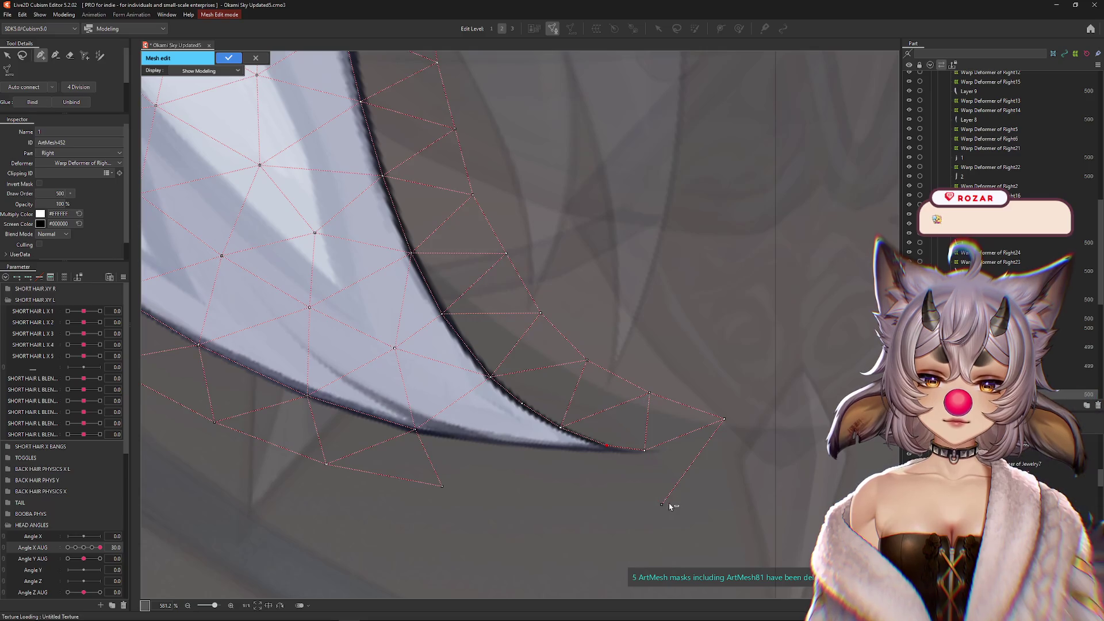
left_click_drag(659, 501, 649, 454)
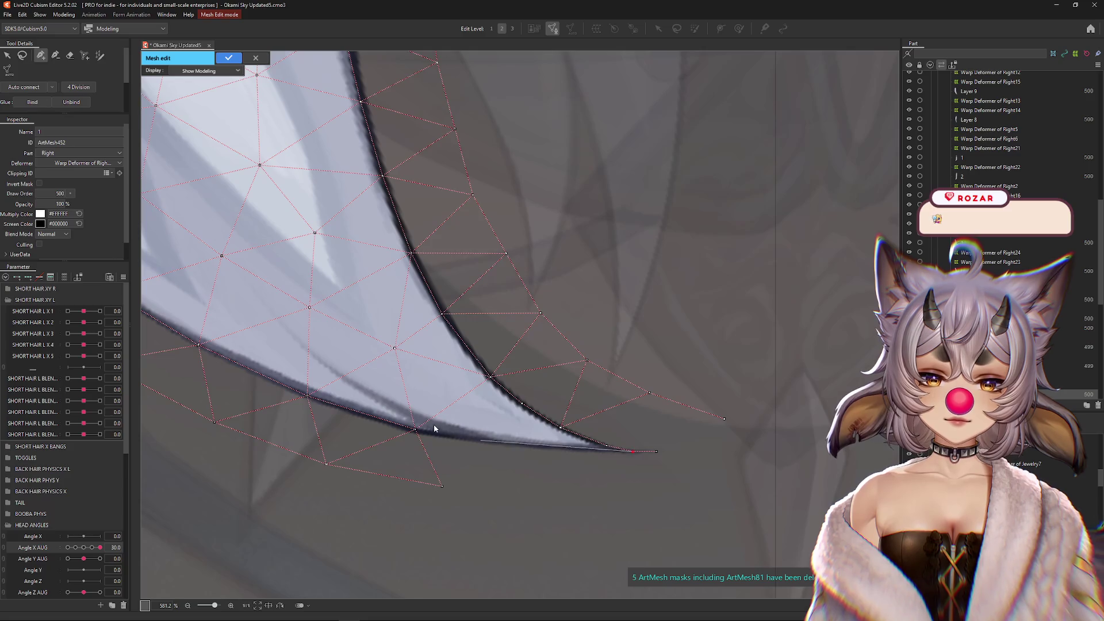
left_click(480, 442)
left_click(537, 448)
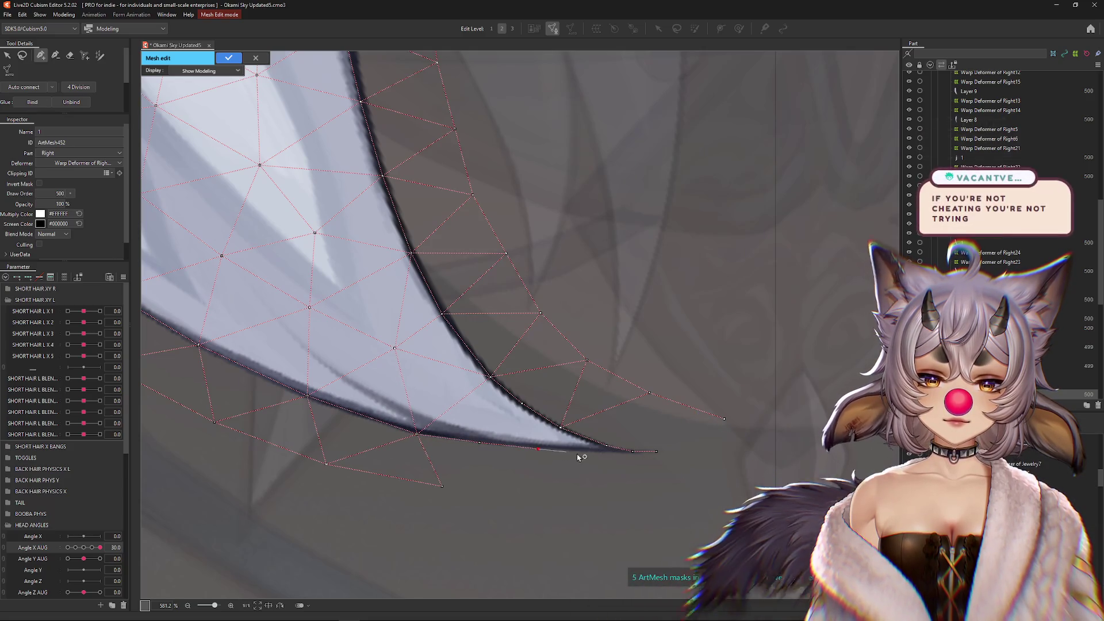
scroll(598, 459, "up", 2)
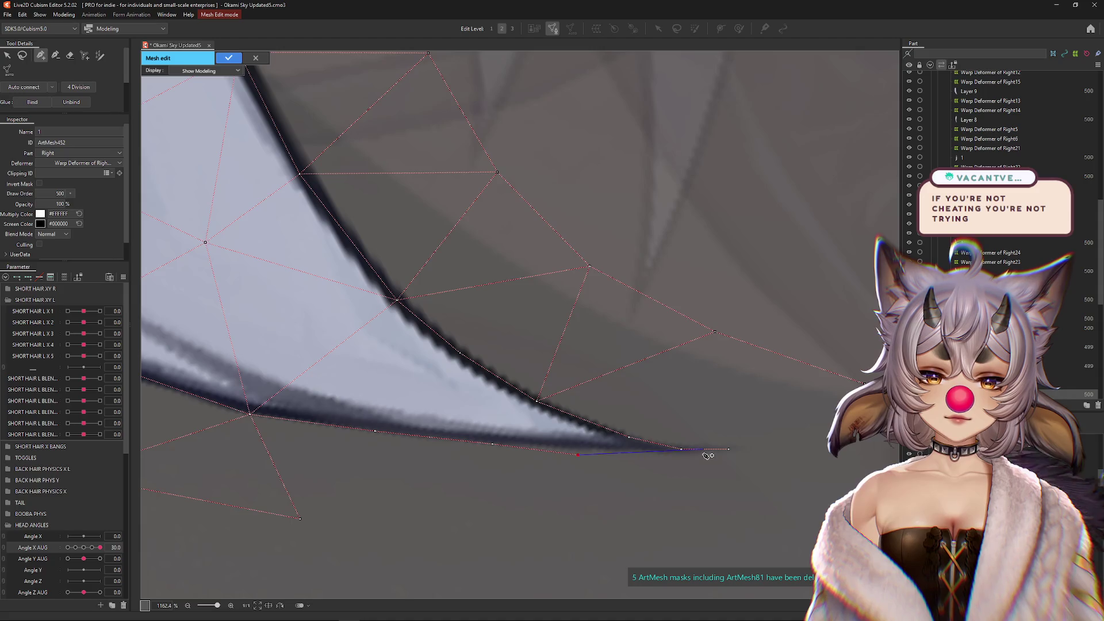
scroll(538, 472, "down", 1)
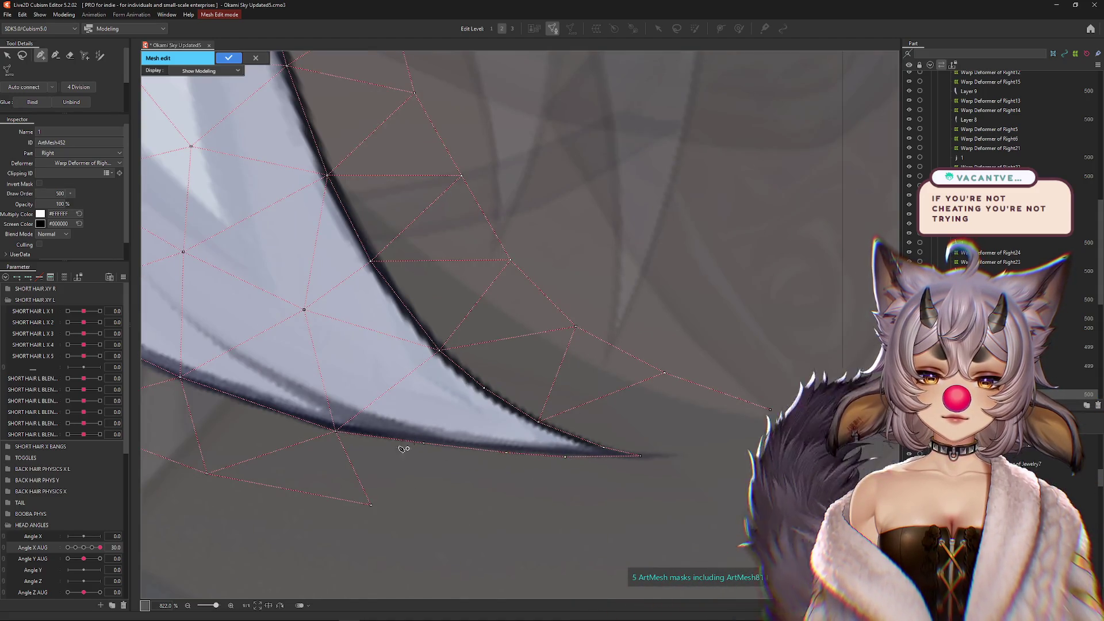
- Add an outer border of vertices around the tip, removing the extra corner vertex
left_click(371, 504)
left_click(515, 517)
left_click(656, 510)
left_click(759, 478)
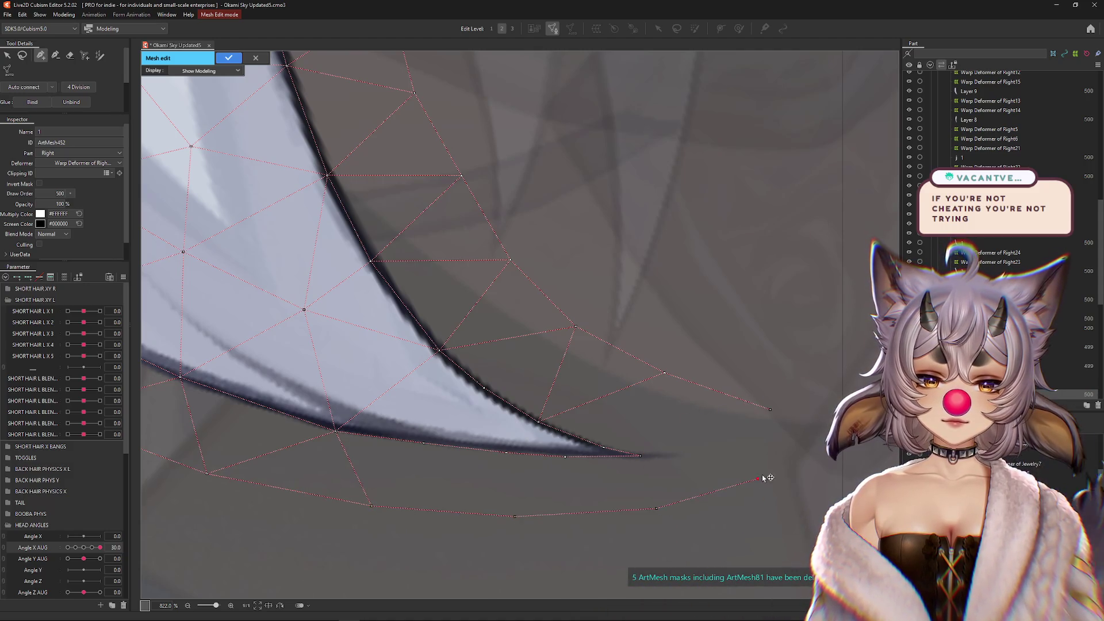
left_click(726, 394)
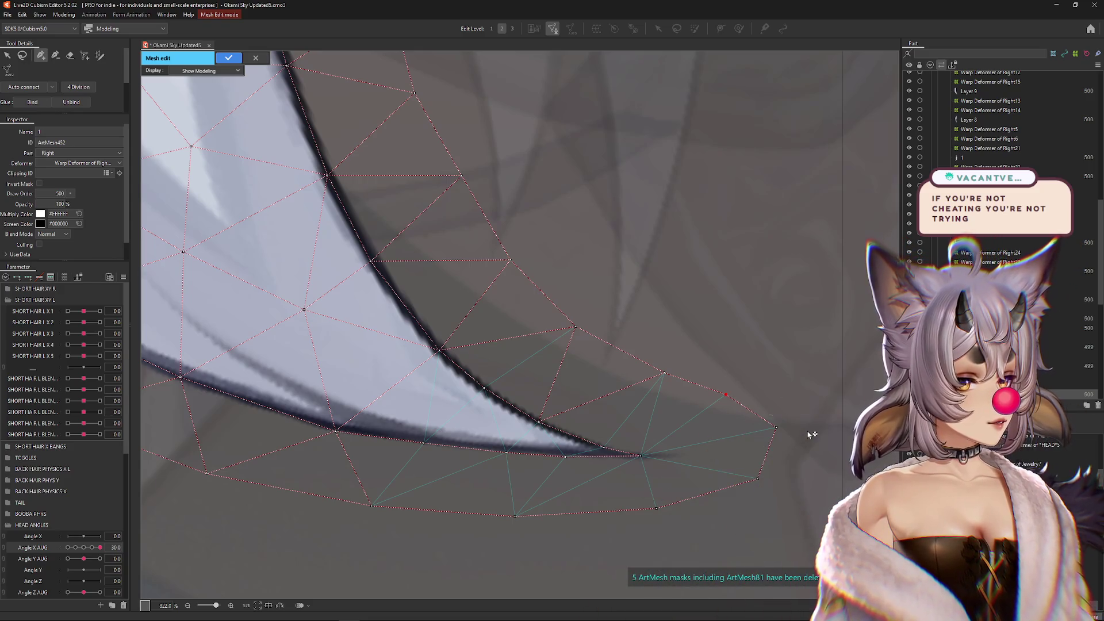
left_click(773, 426, "ctrl")
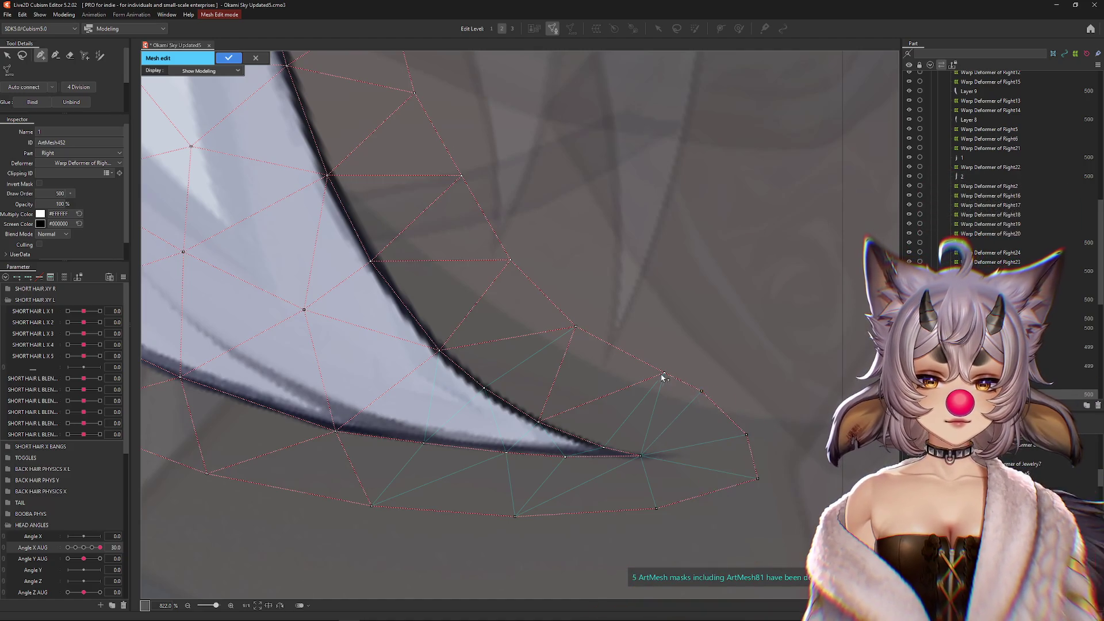
- Pull the outer border vertices inward to hug the tip, then add a vertex on the hair's edge
left_click_drag(662, 375, 632, 364)
left_click_drag(701, 392, 676, 391)
left_click_drag(746, 435, 727, 440)
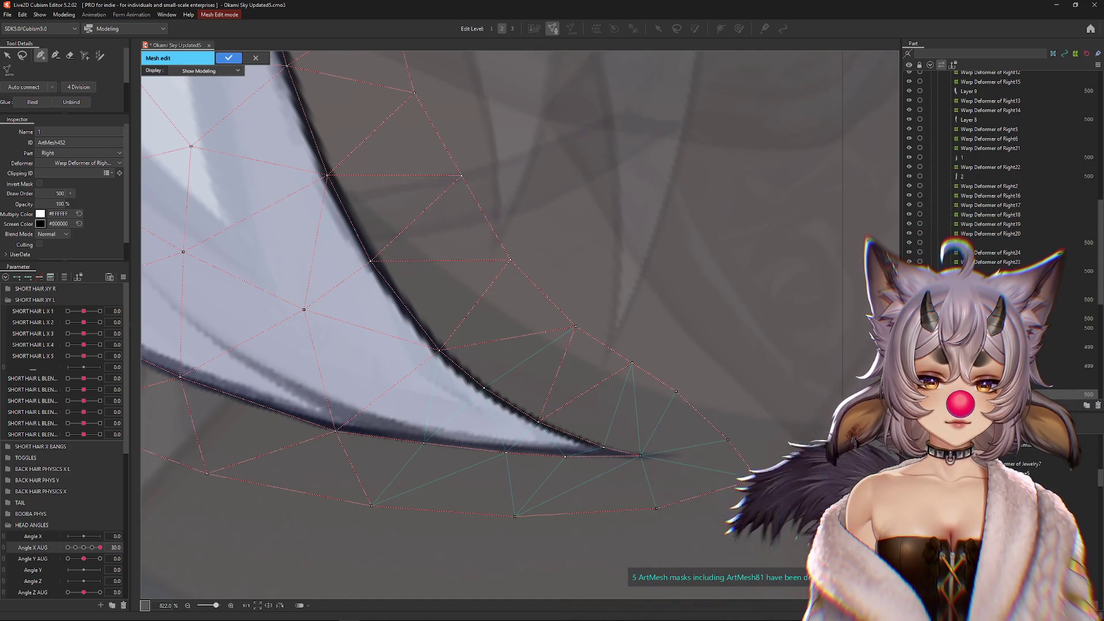
left_click_drag(757, 479, 731, 479)
left_click_drag(660, 506, 656, 500)
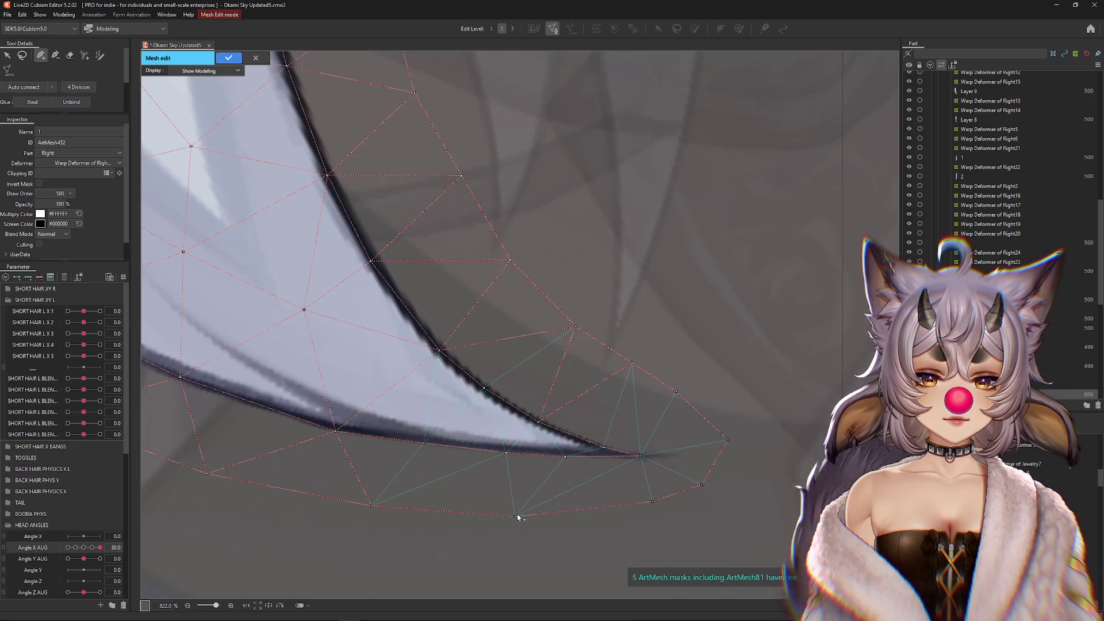
left_click_drag(516, 515, 559, 513)
left_click_drag(372, 505, 543, 492)
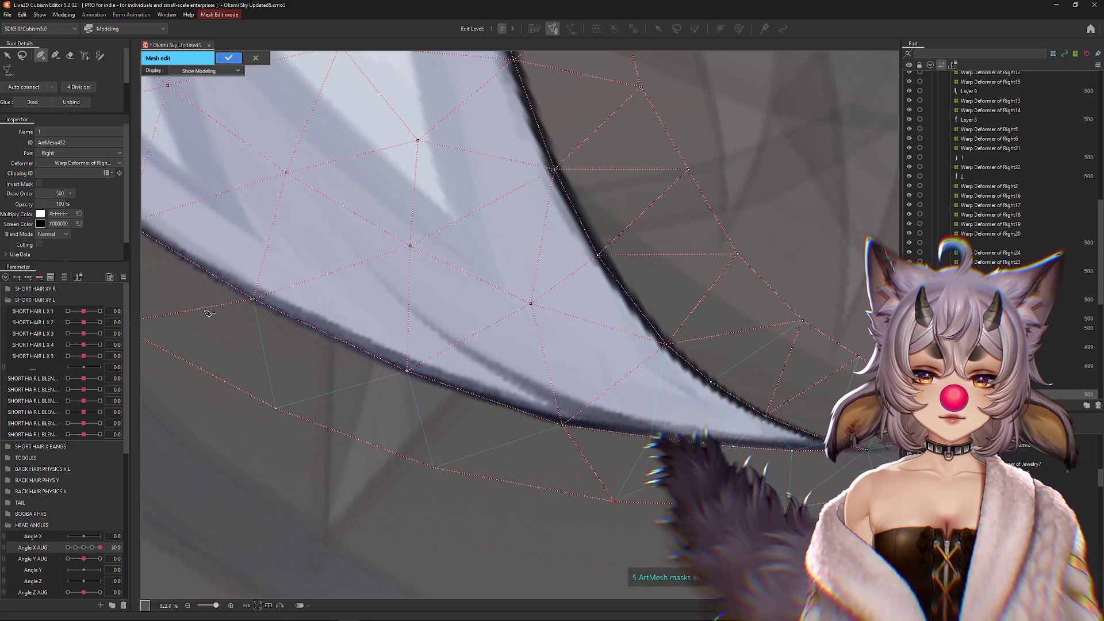
left_click(333, 336)
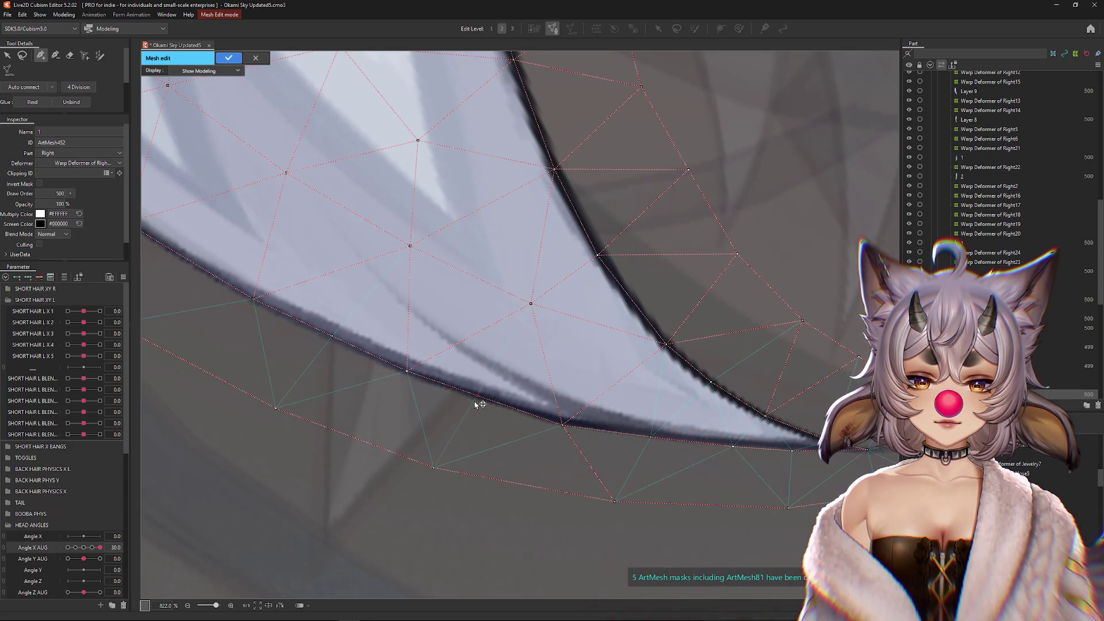
scroll(554, 439, "down", 5)
scroll(562, 443, "up", 3)
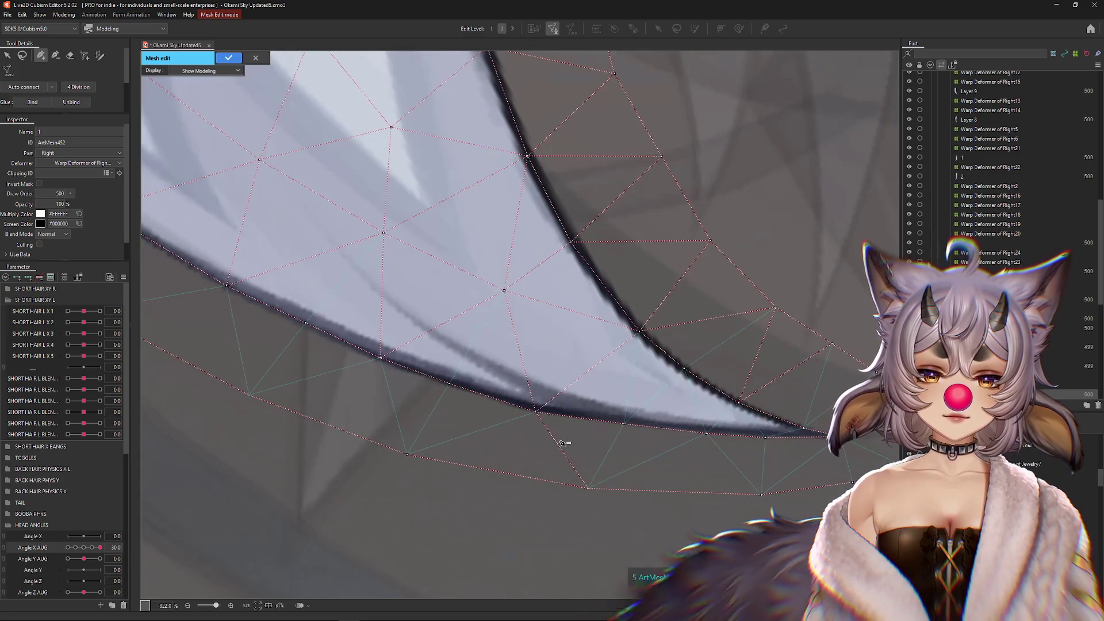
scroll(559, 450, "down", 1)
scroll(477, 465, "down", 2)
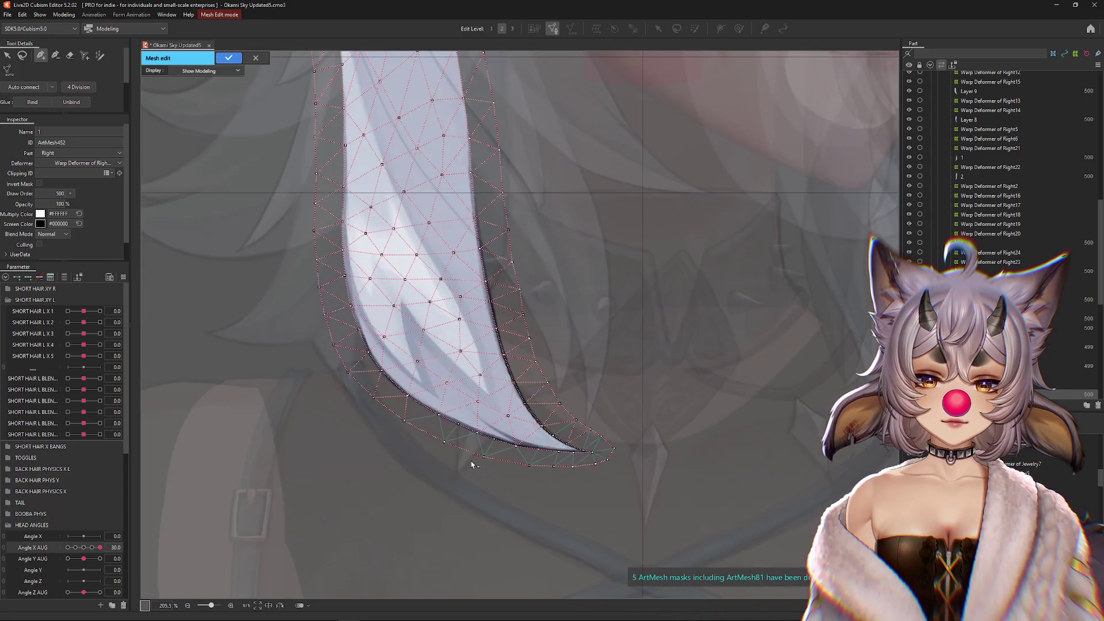
- Recentre on the strand's curved tip and delete a vertex on the hair's edge
left_click_drag(338, 238, 370, 371)
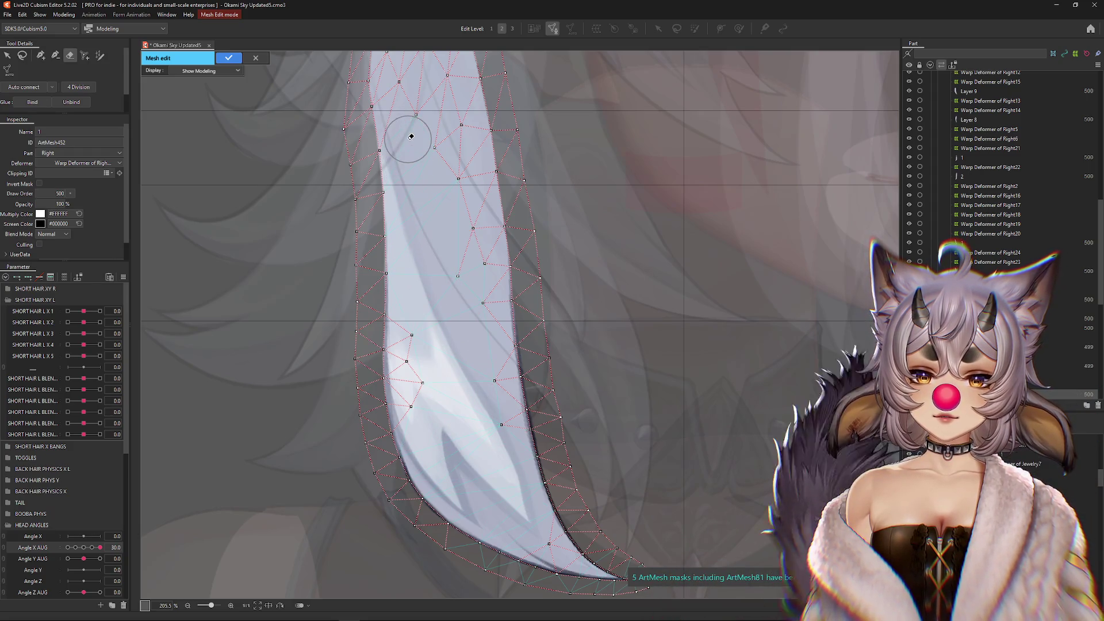
left_click_drag(427, 424, 435, 172)
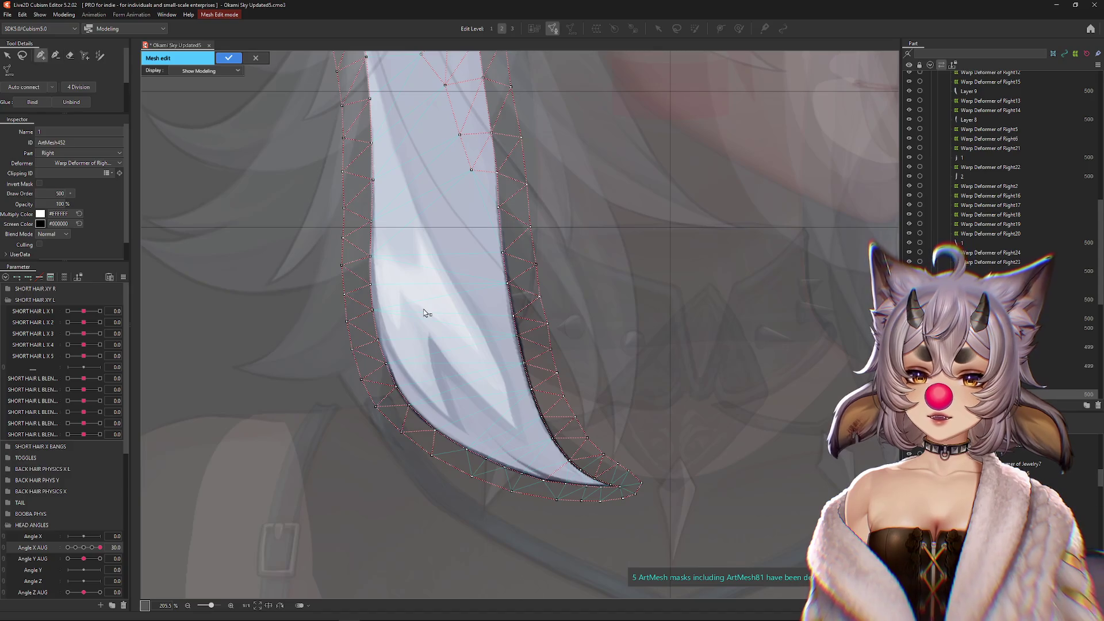
scroll(500, 460, "up", 5)
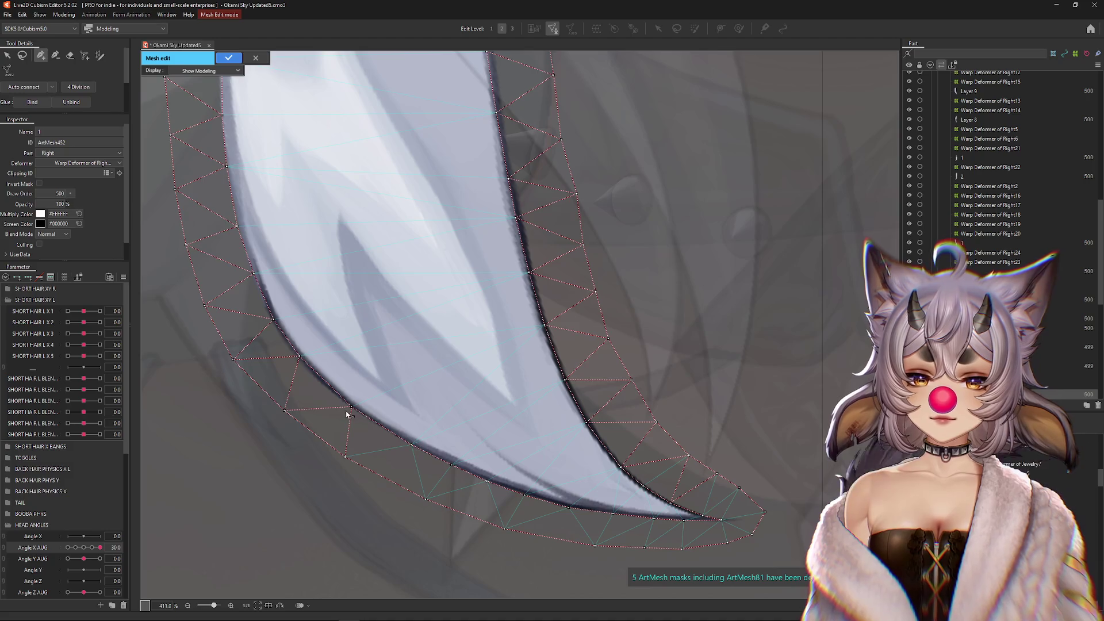
left_click(298, 364)
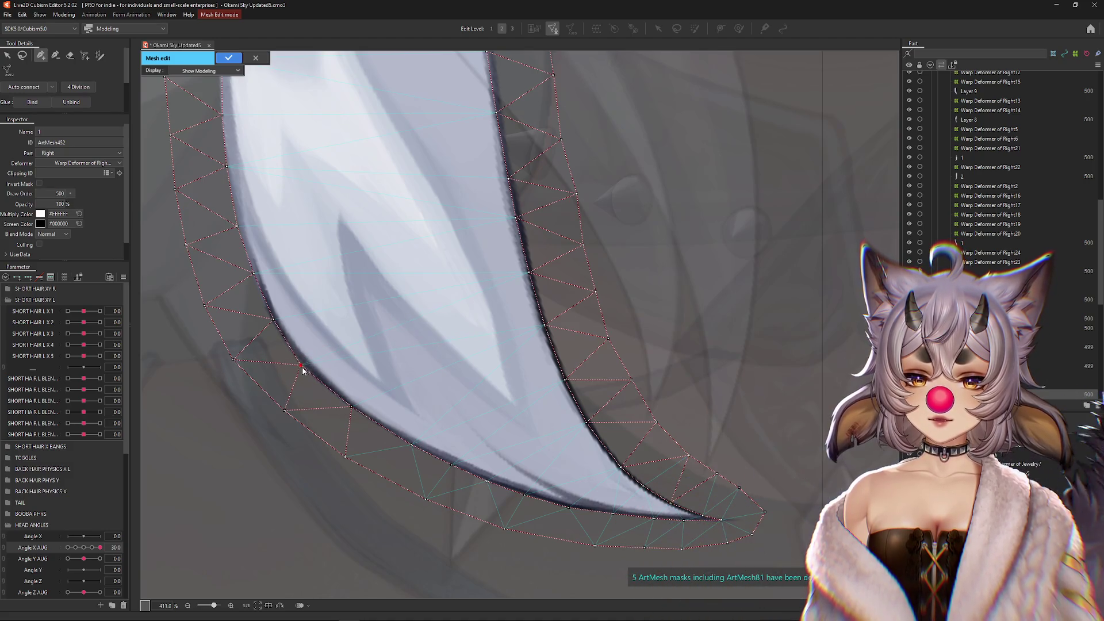
left_click(299, 364, "ctrl")
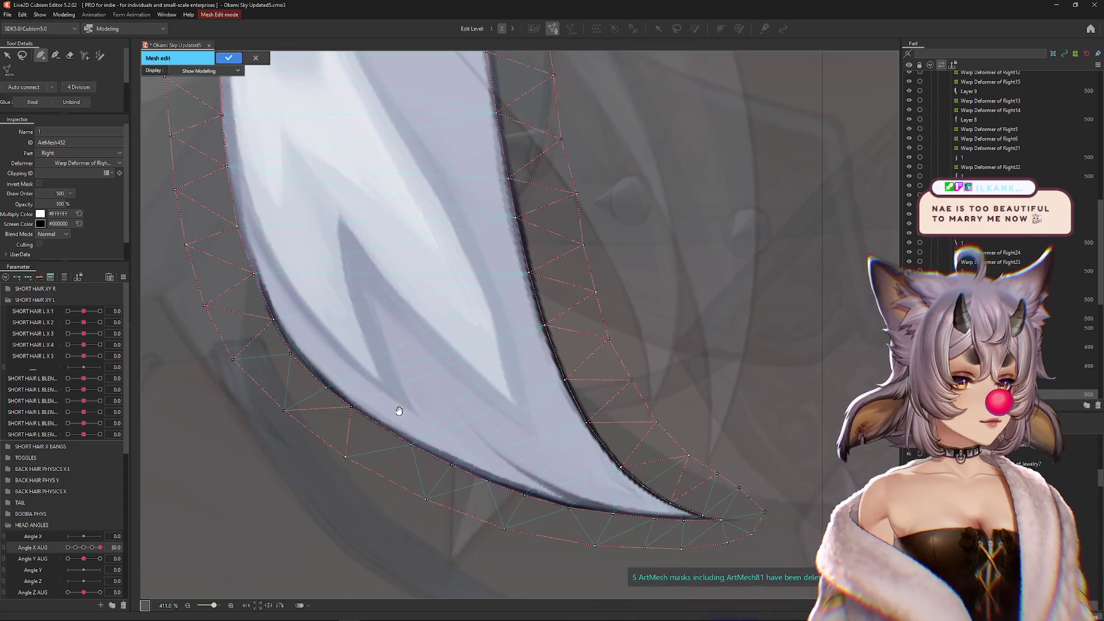
- Select a vertex beside the hair tip, then bring the upper strand into view
left_click_drag(409, 385, 407, 365)
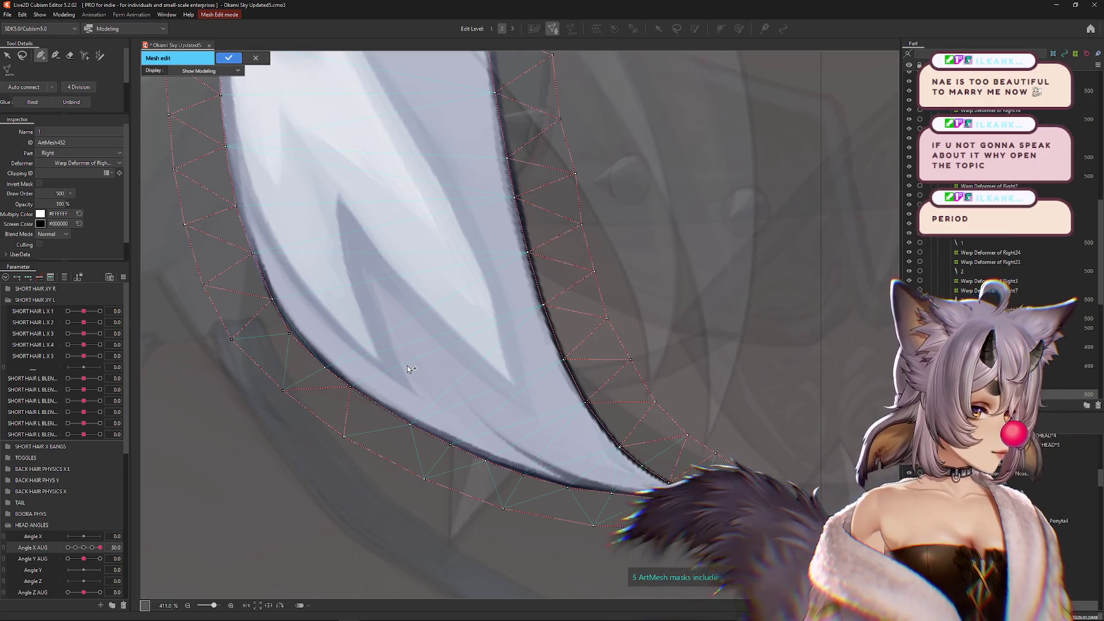
scroll(512, 376, "down", 3)
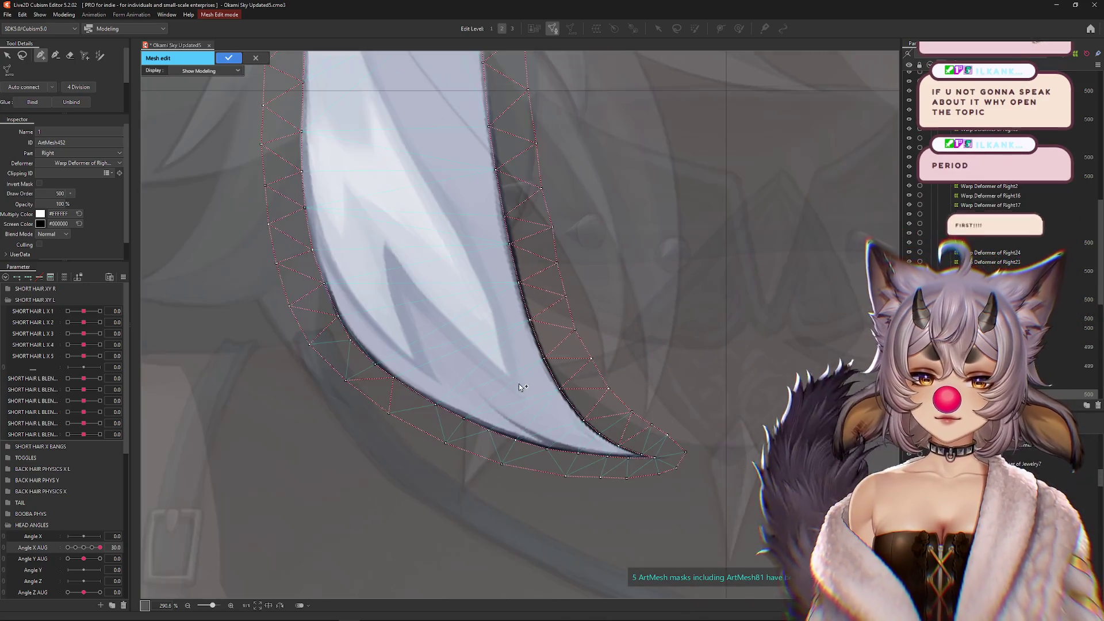
left_click(545, 324)
scroll(602, 440, "up", 5)
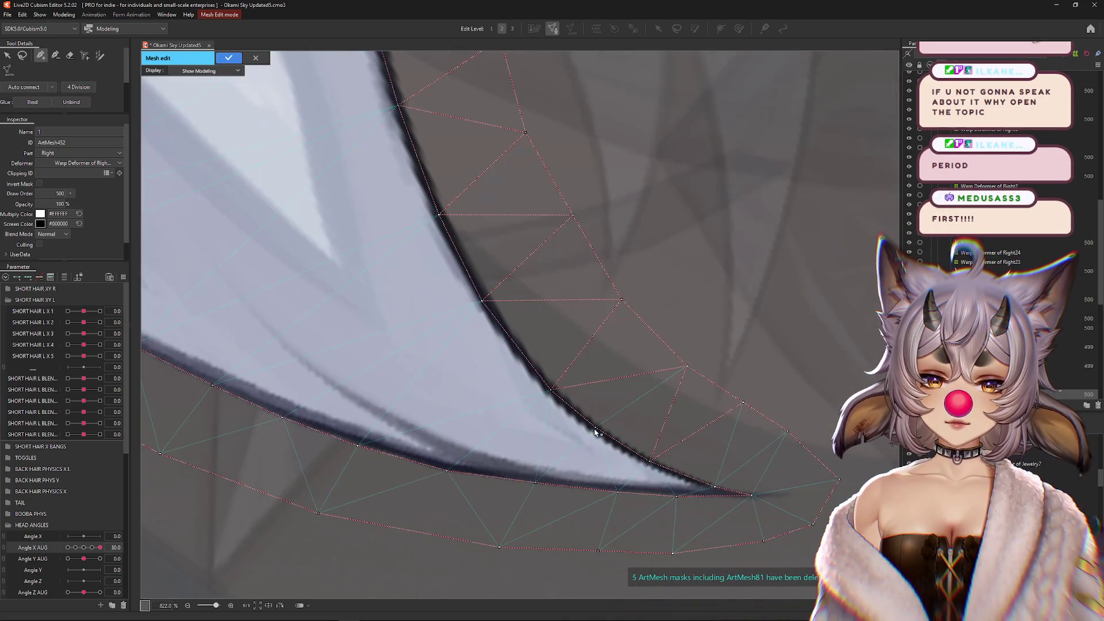
left_click(712, 485)
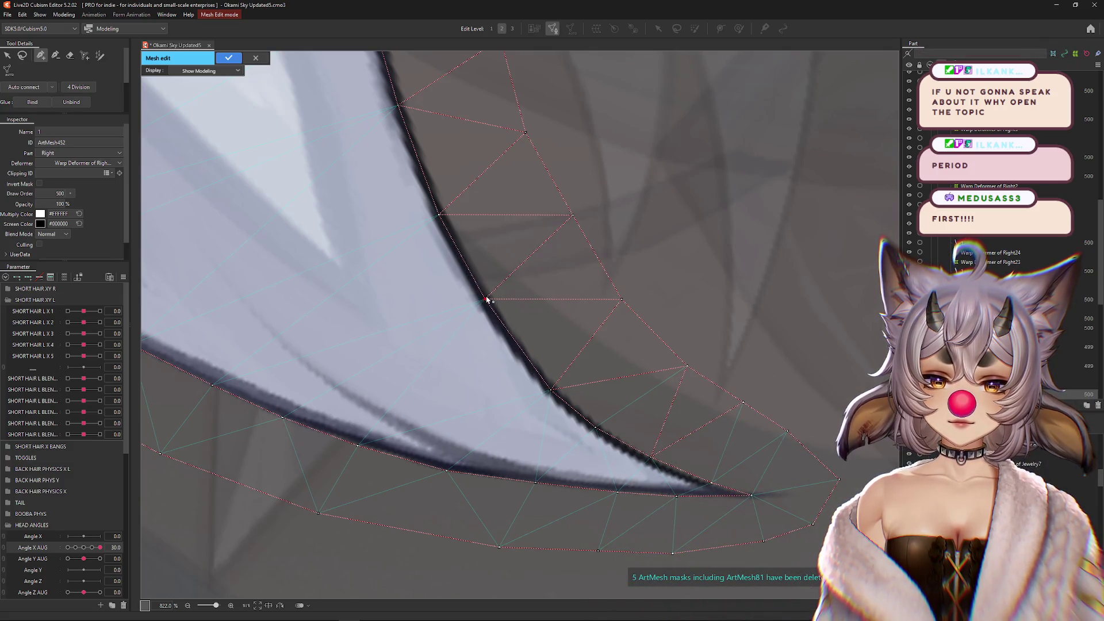
scroll(432, 192, "down", 5)
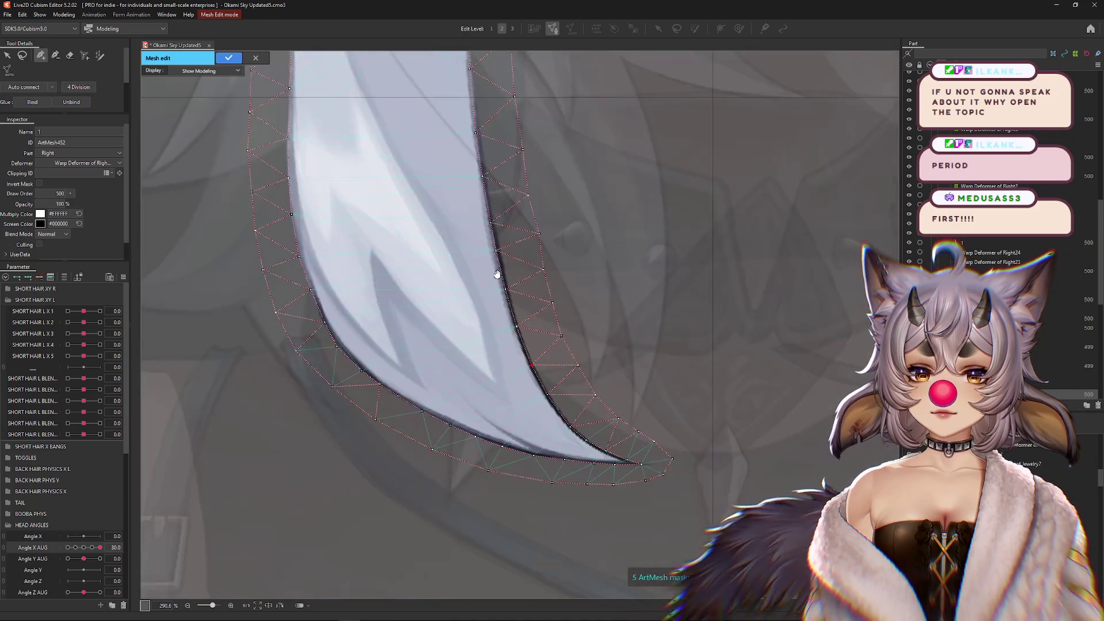
mouse_move(498, 271)
left_mouse_down()
mouse_move(576, 349)
mouse_move(582, 396)
left_mouse_up()
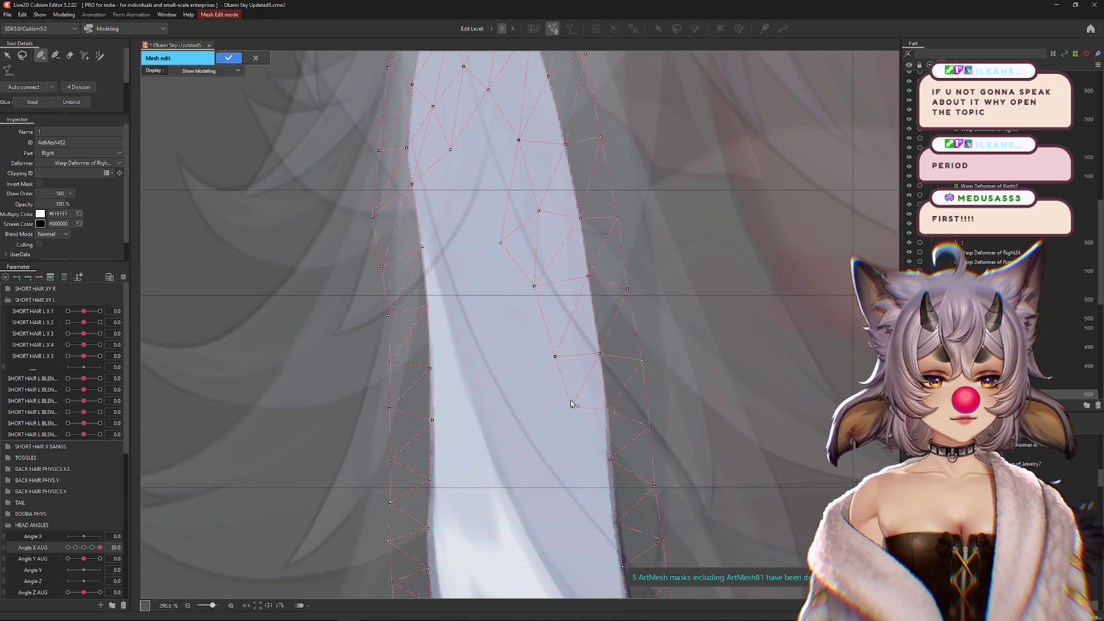
- Switch to the vertex eraser and frame the strand's tip to remove interior vertices
left_click(71, 55)
left_click_drag(502, 192, 584, 431)
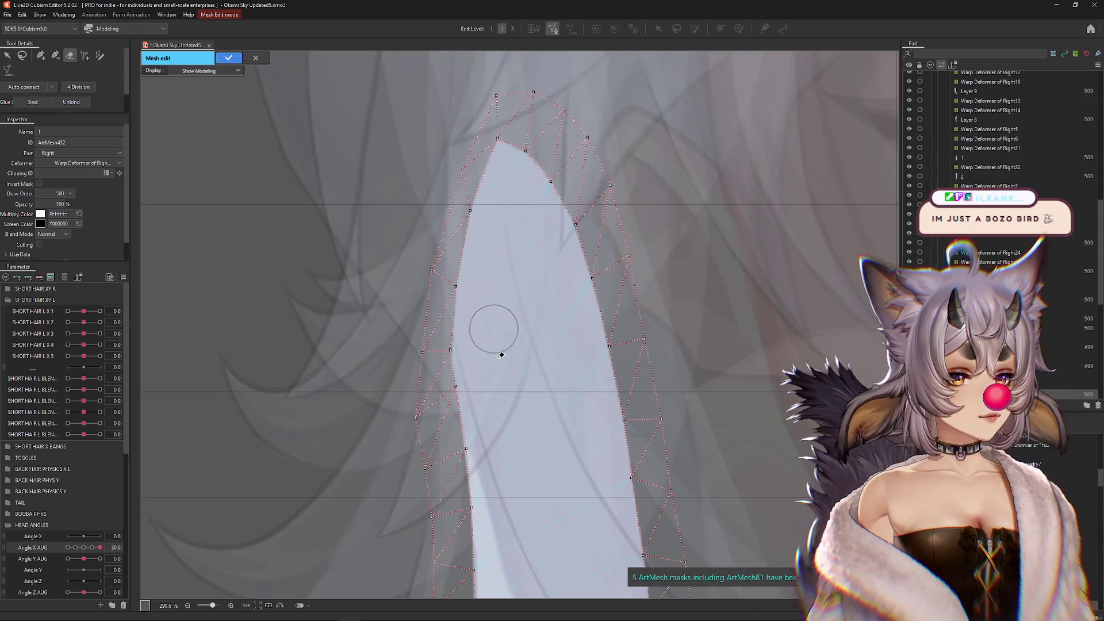
scroll(525, 424, "down", 3)
scroll(503, 337, "down", 3)
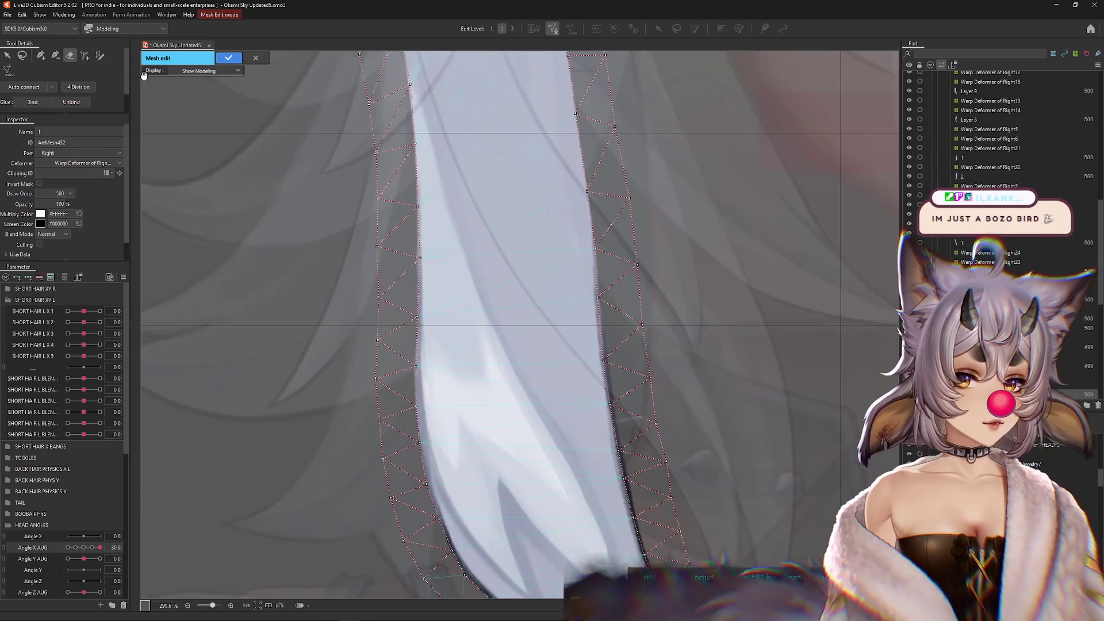
scroll(389, 353, "up", 3)
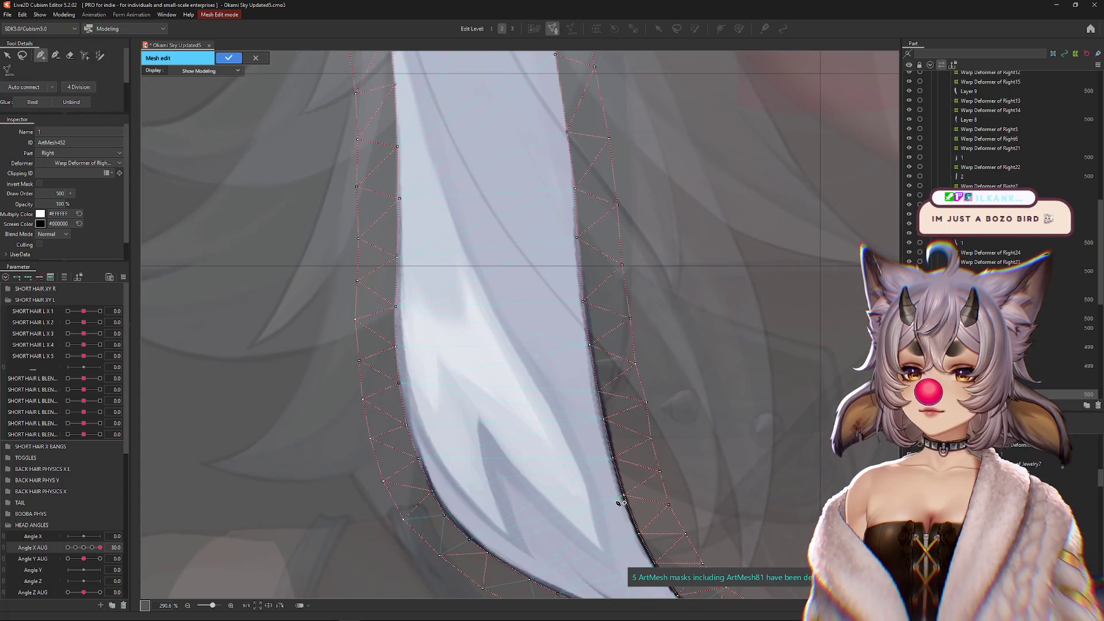
scroll(571, 448, "down", 2)
- Start an interior line of vertices inside the strand along its highlight edge
left_click(566, 445)
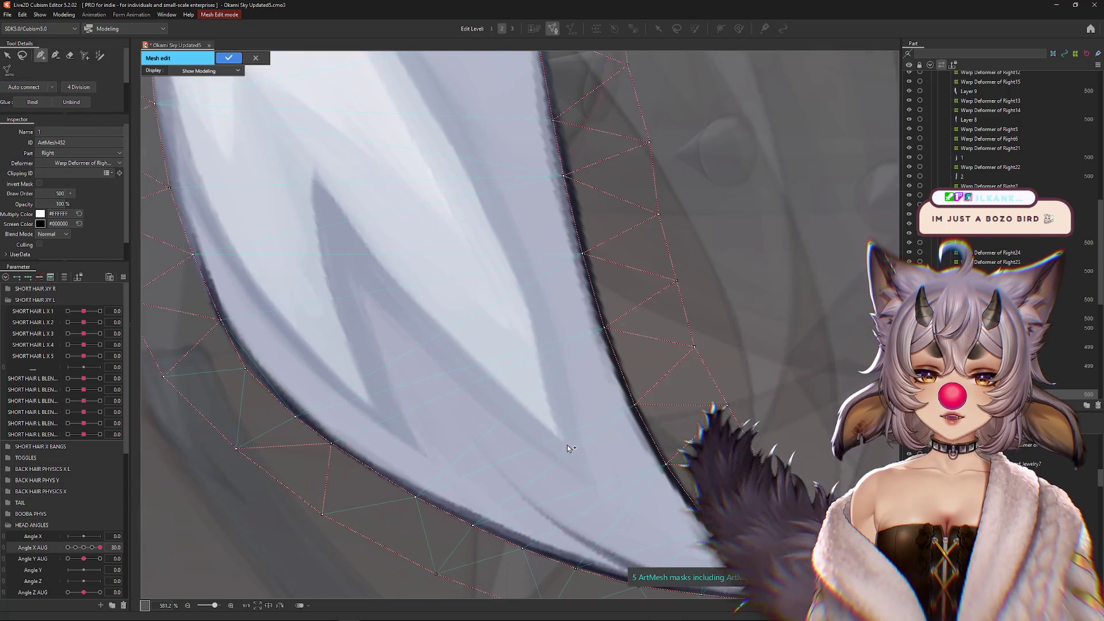
left_click(550, 384)
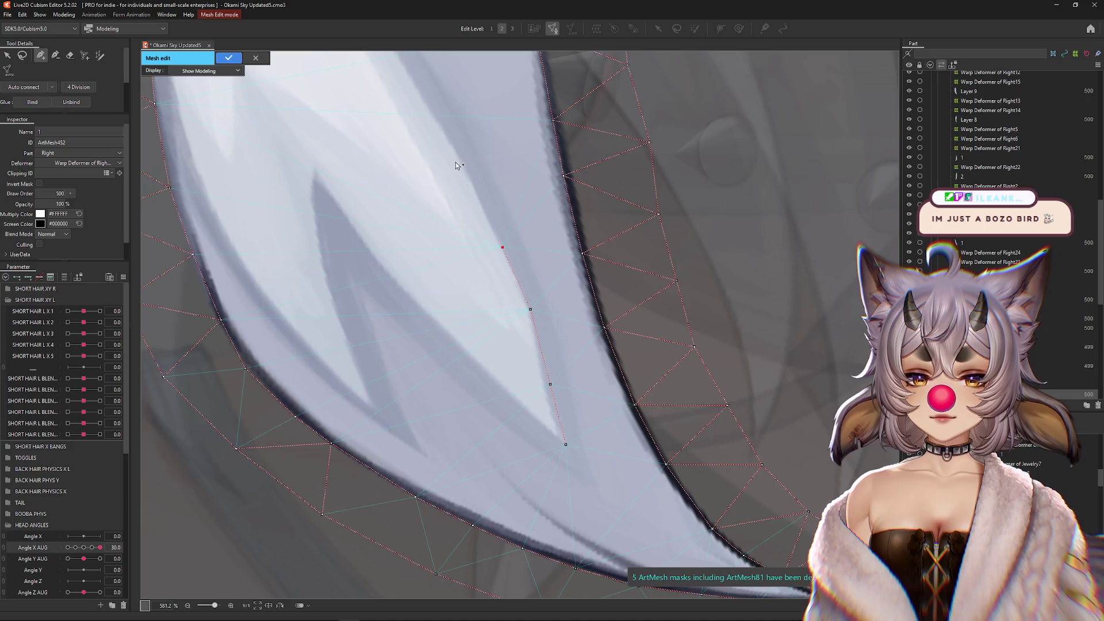
left_click_drag(467, 164, 584, 435)
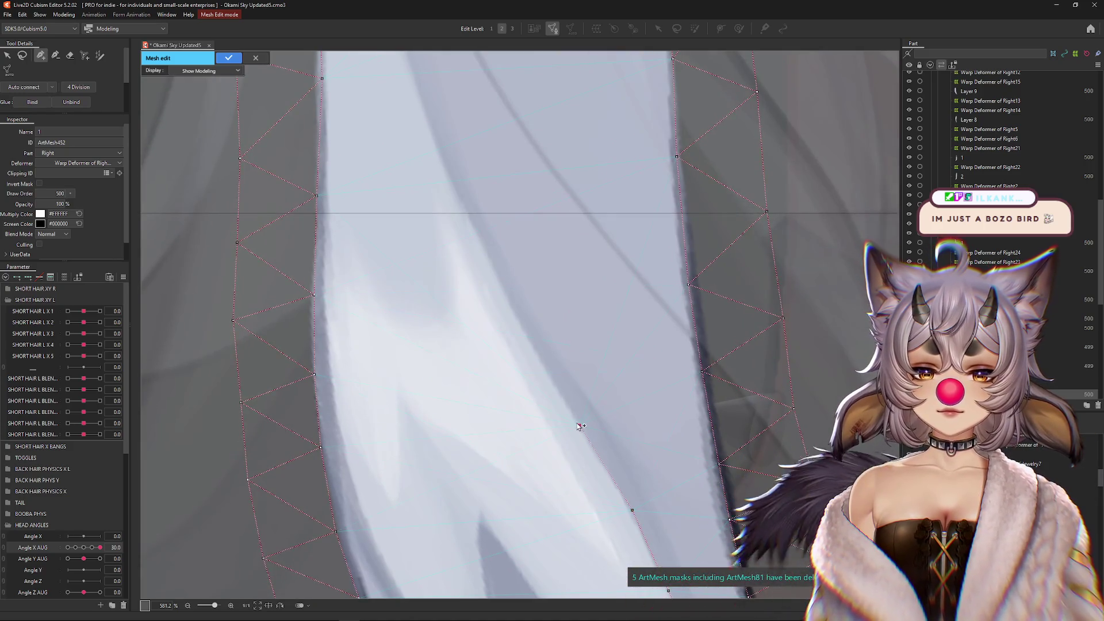
left_click(538, 352)
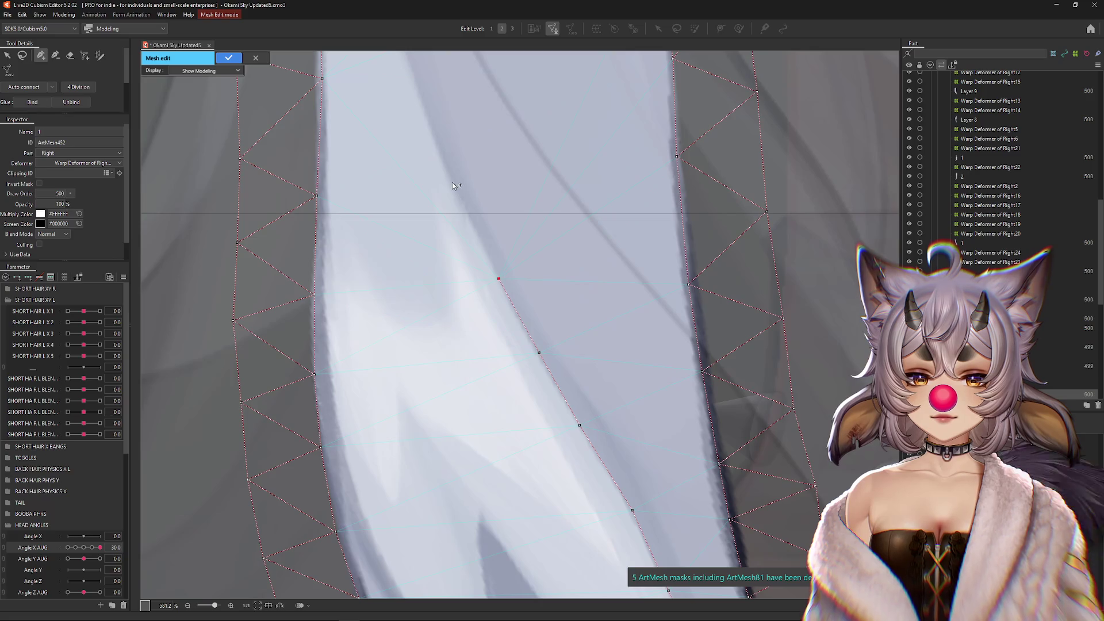
left_click_drag(456, 185, 499, 348)
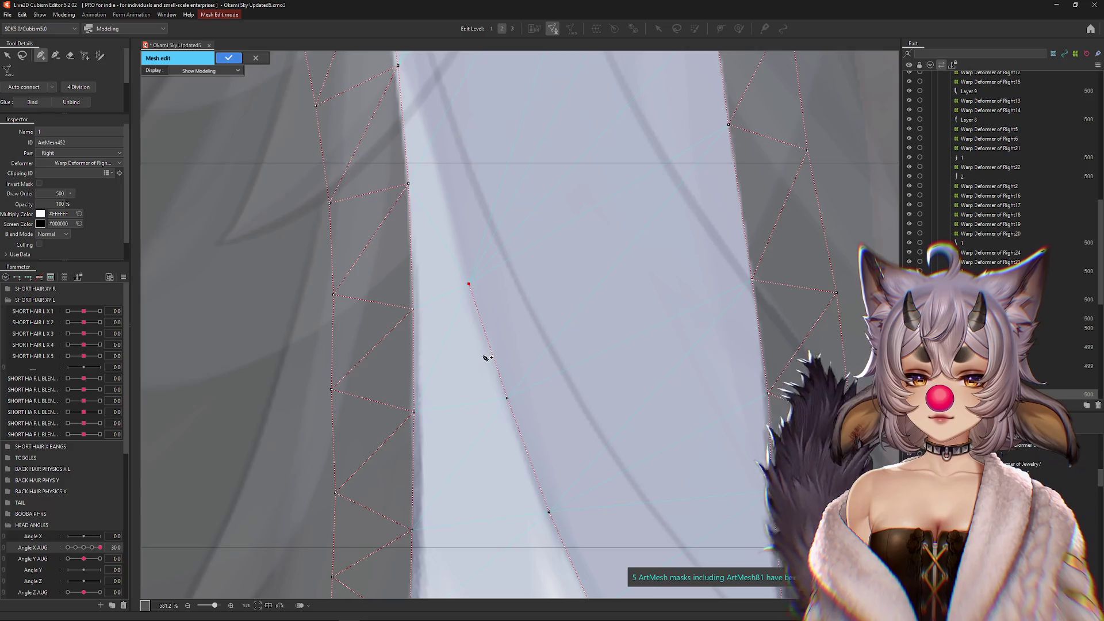
left_click(486, 337)
left_click(505, 397)
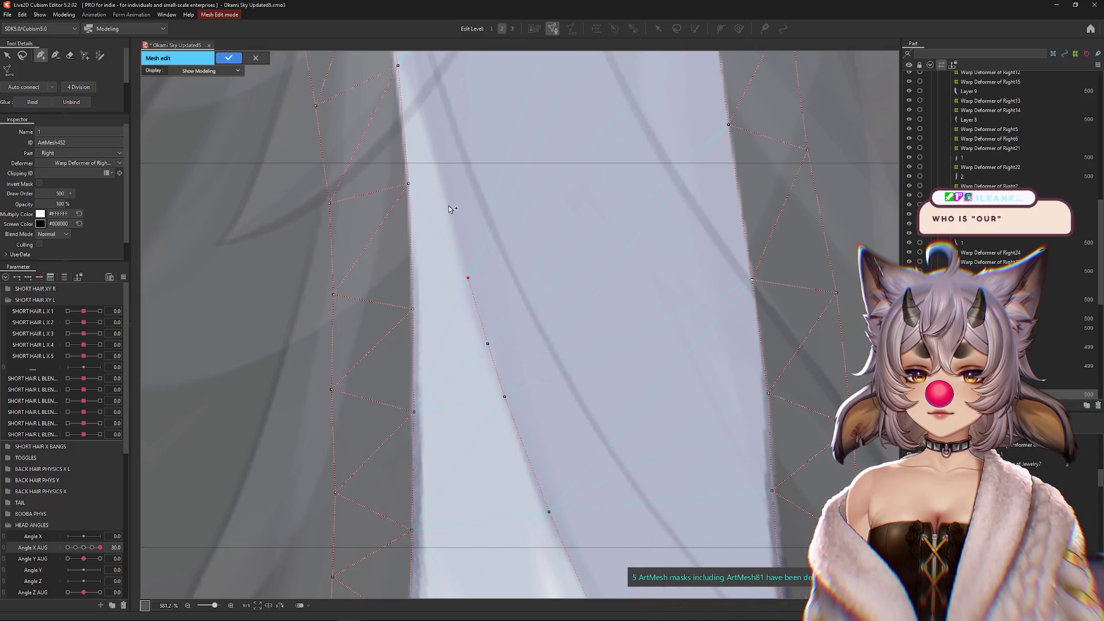
- Extend the interior line up the strand's inner edge, nudging a vertex onto the shading edge
left_click_drag(427, 118, 450, 287)
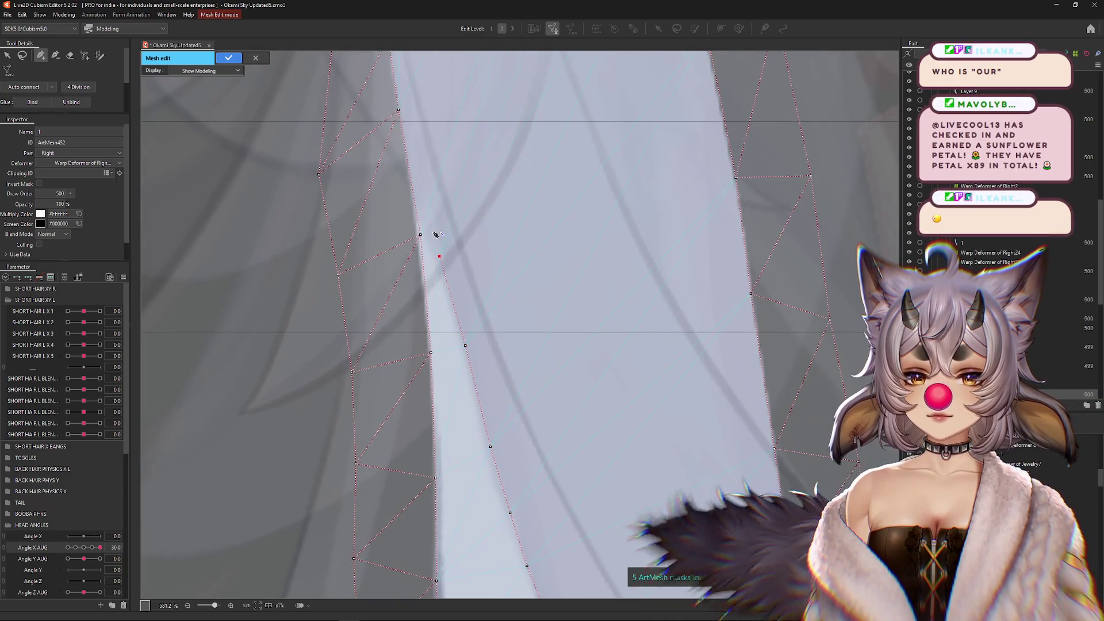
left_click(439, 256)
left_click(408, 166)
left_click_drag(420, 234, 415, 235)
scroll(417, 247, "down", 3)
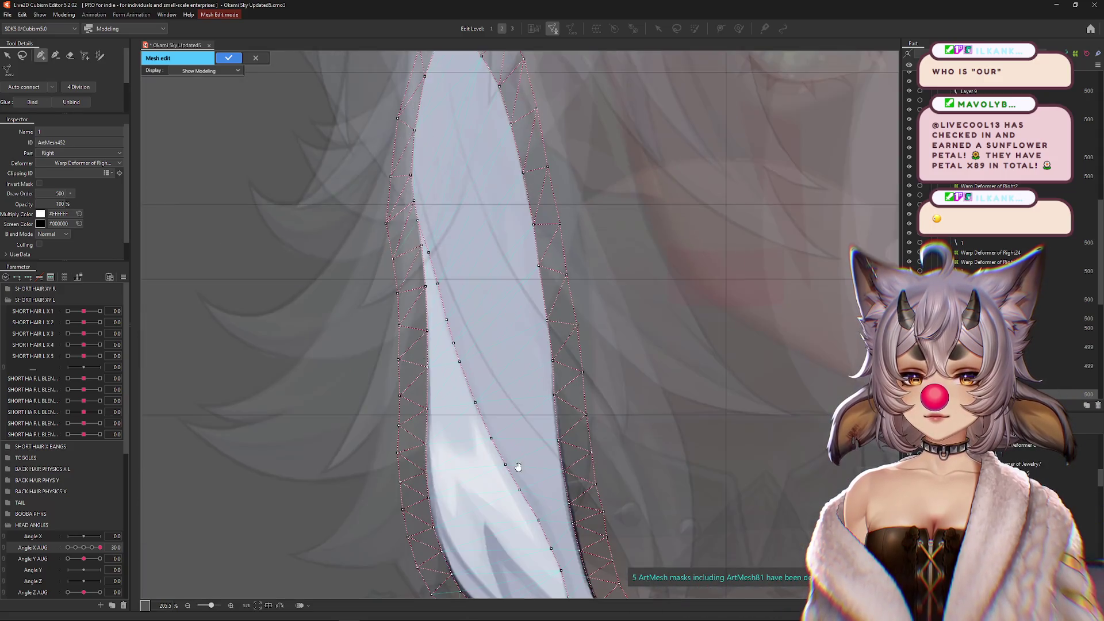
scroll(582, 464, "up", 2)
- Trace the lower fork and both sides of the dark inner wedge with vertices
left_click(621, 464)
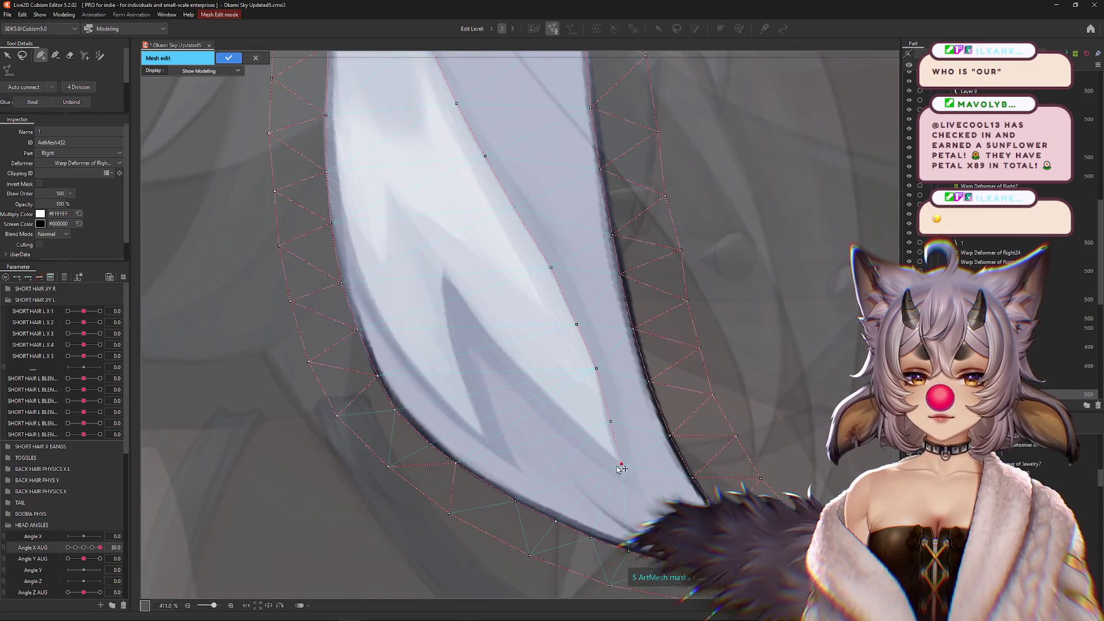
left_click(586, 434)
left_click(538, 389)
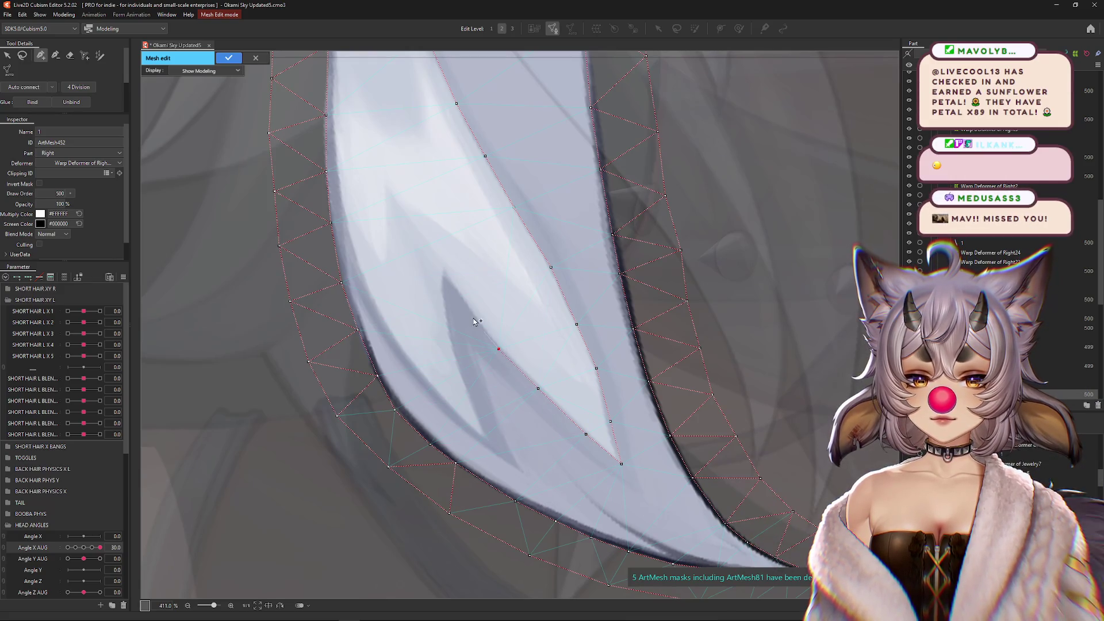
left_click(444, 275)
left_click(448, 325)
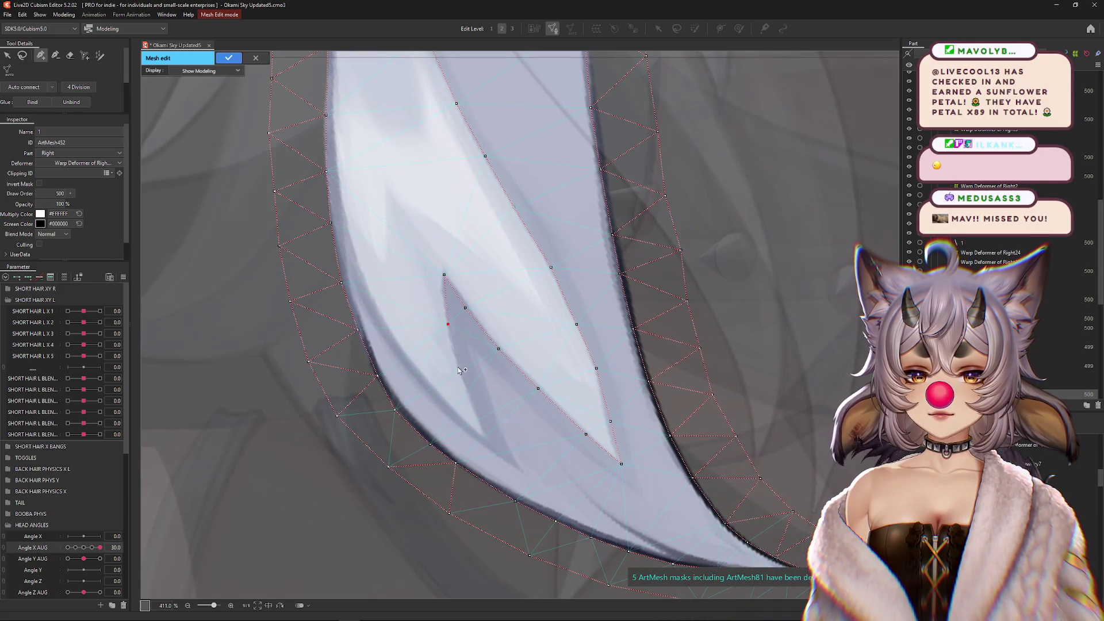
left_click(490, 444)
left_click(460, 420)
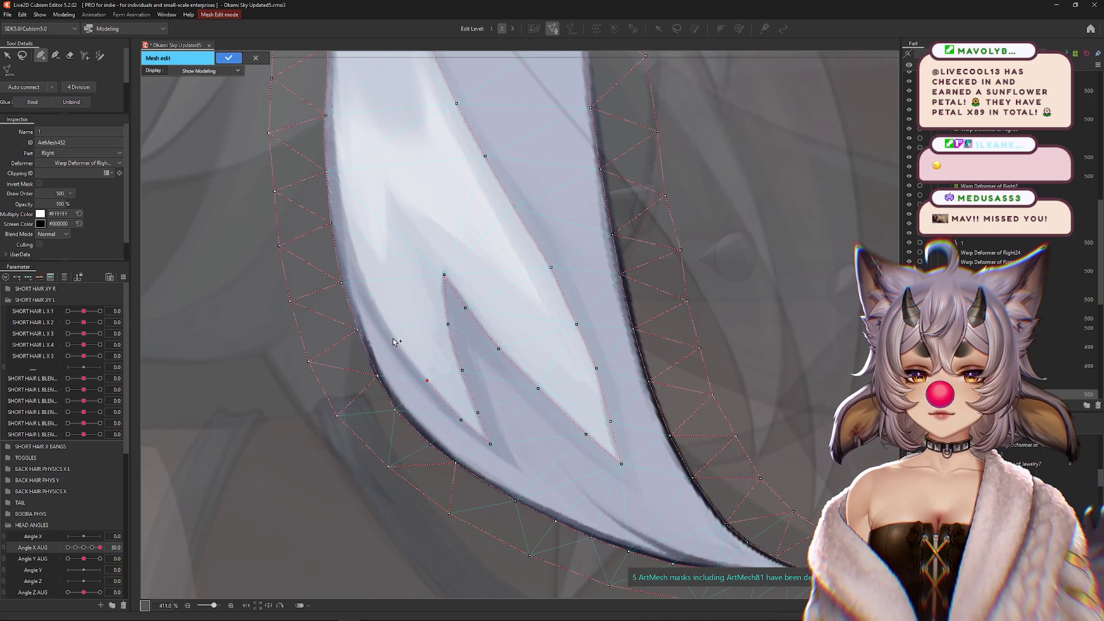
- Add a line of vertices up the strand's left edge
left_click(347, 238)
left_click(337, 184)
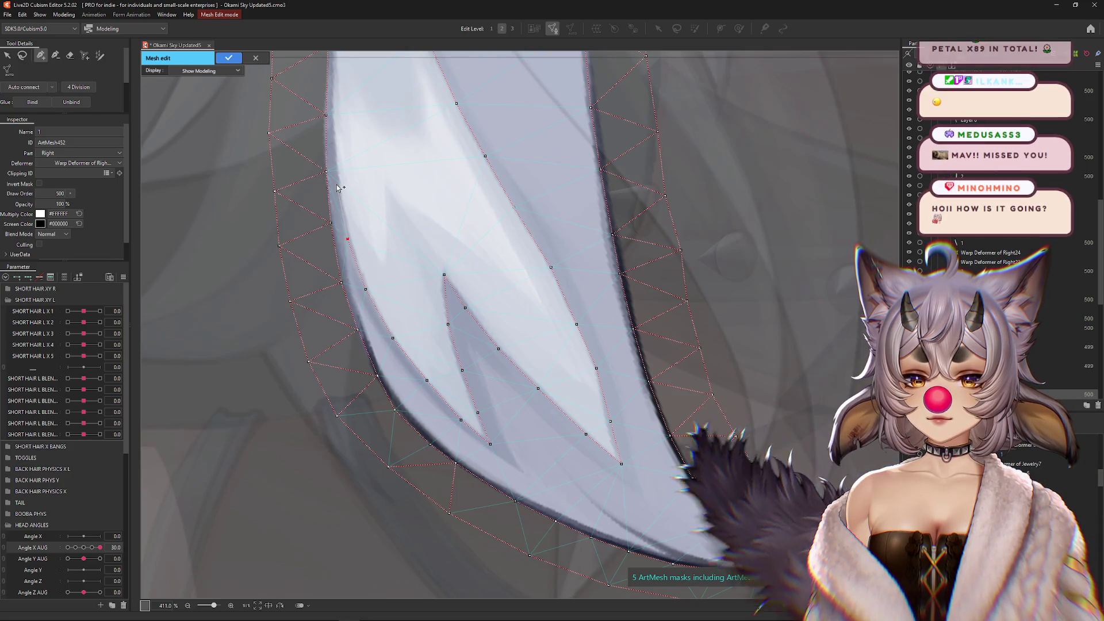
left_click_drag(351, 254, 383, 420)
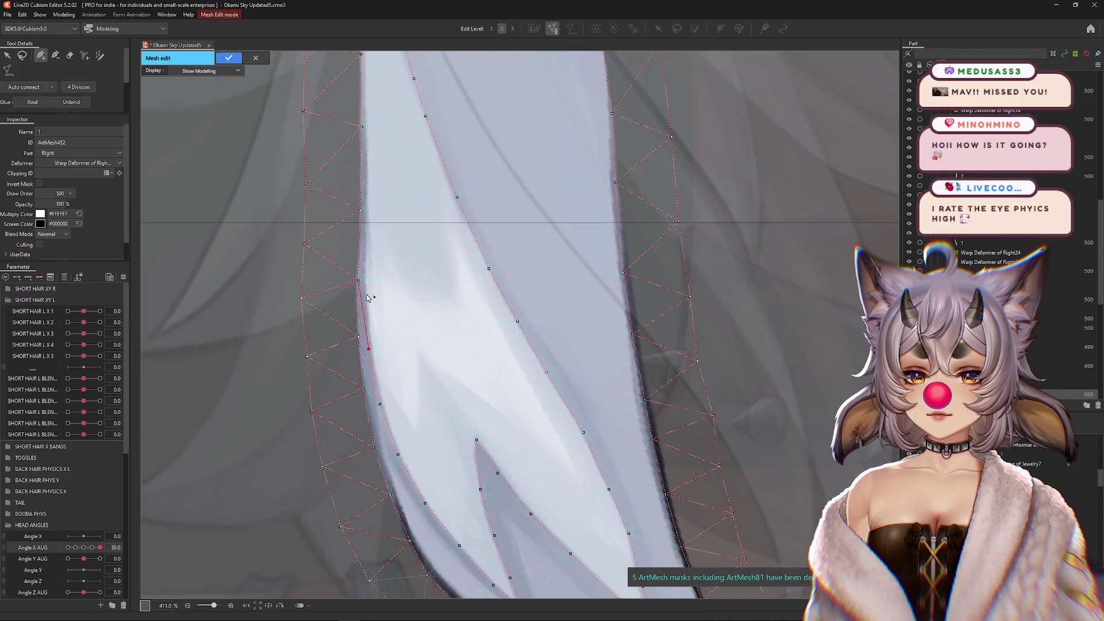
scroll(369, 297, "up", 2)
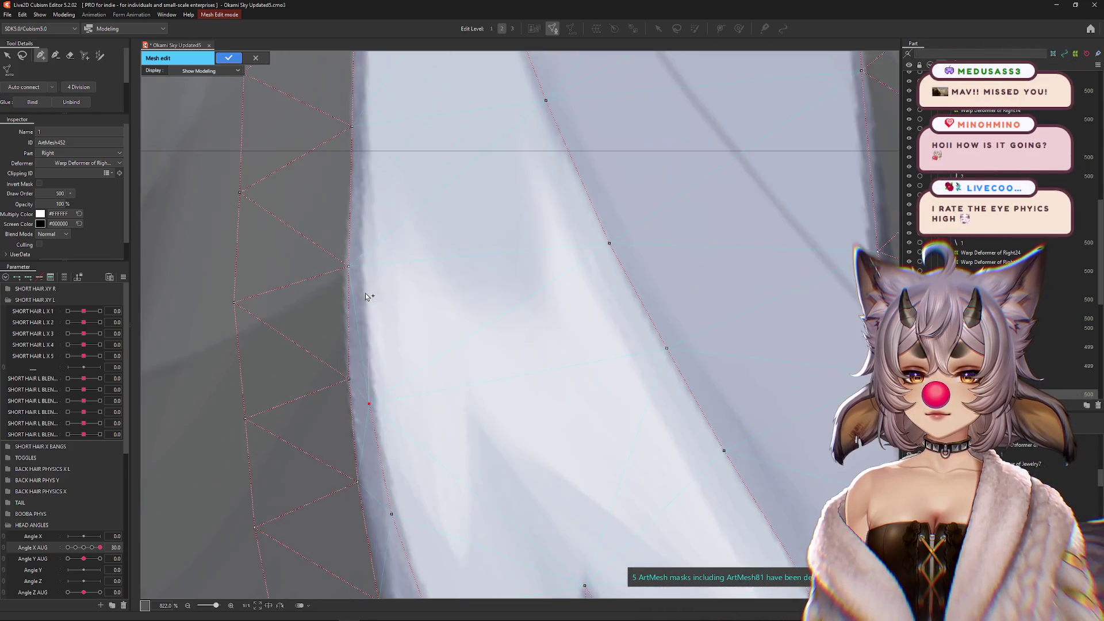
left_click(351, 181)
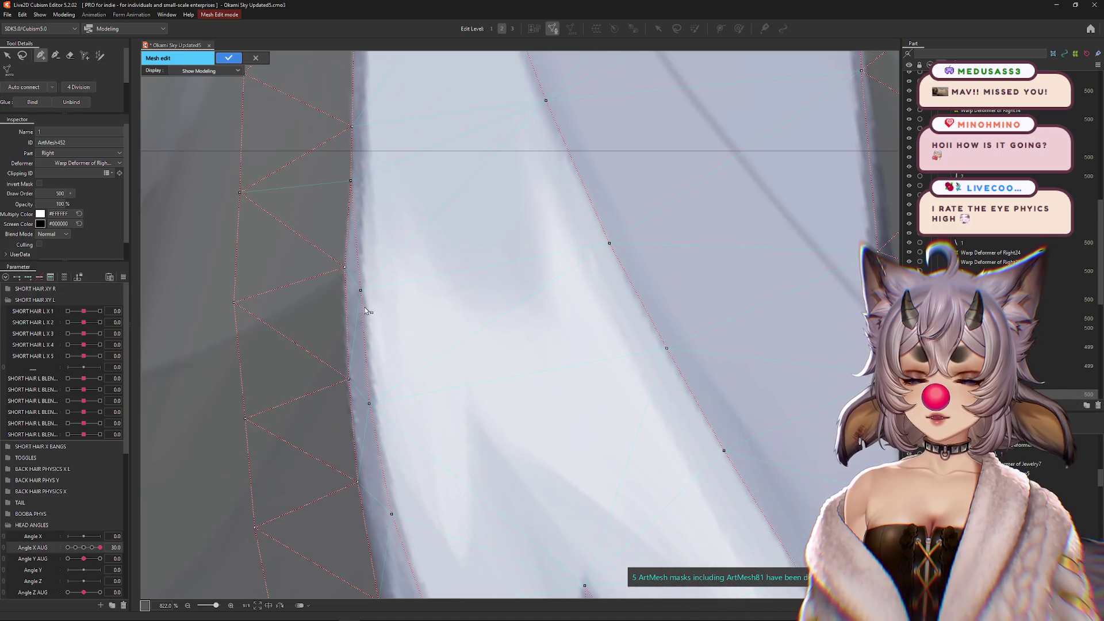
left_click(368, 403)
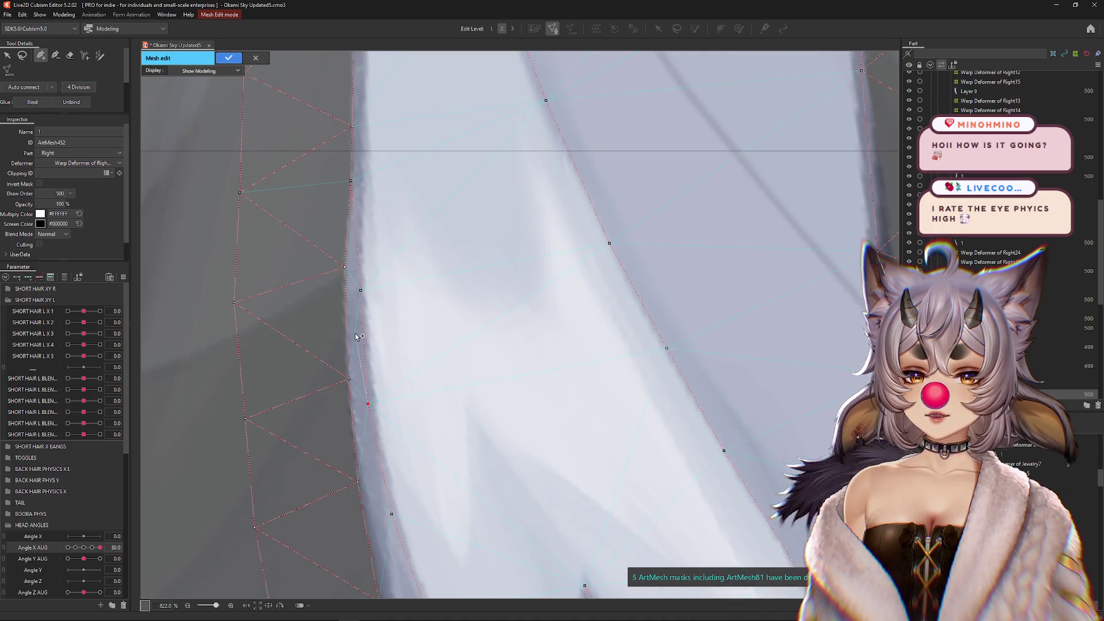
- Draw another vertex line up the light highlight edge into the upper strand
scroll(372, 347, "down", 2)
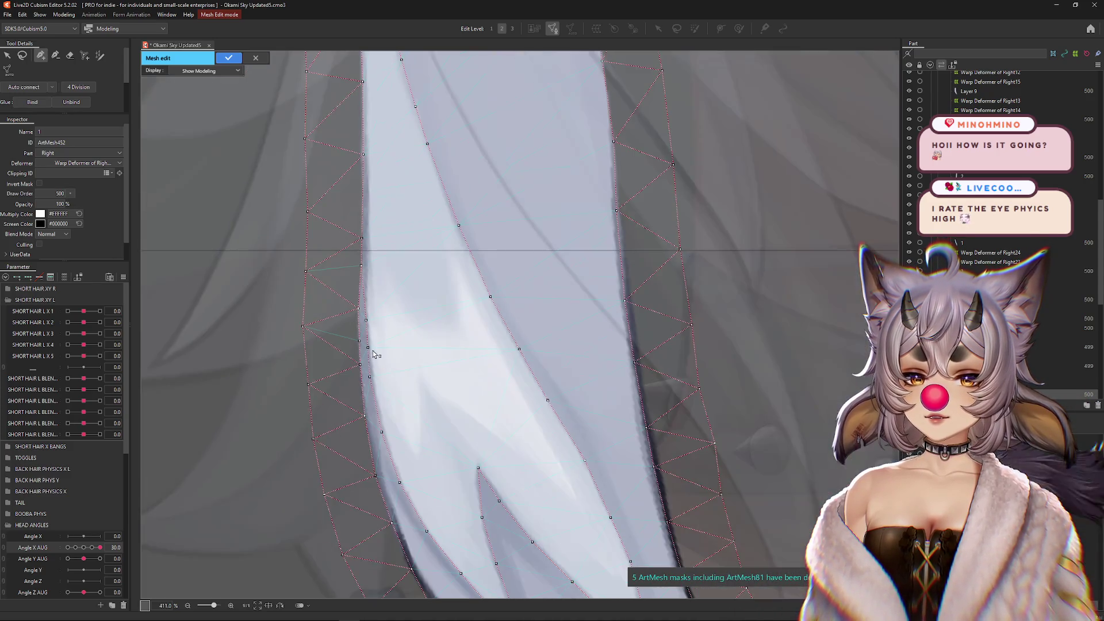
left_click_drag(438, 345, 469, 444)
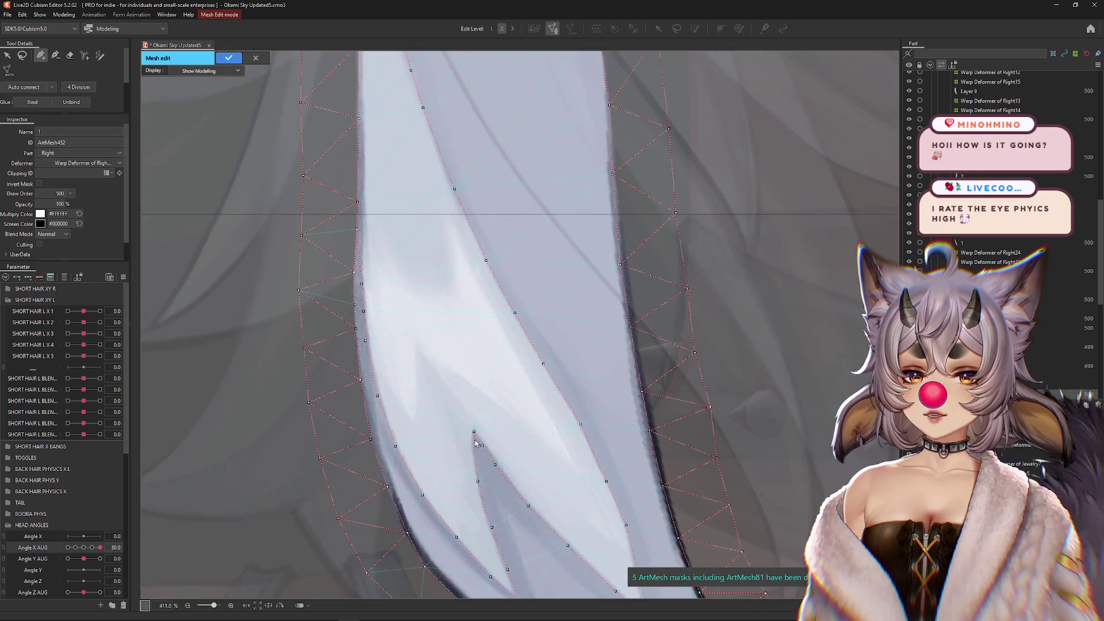
left_click(447, 391)
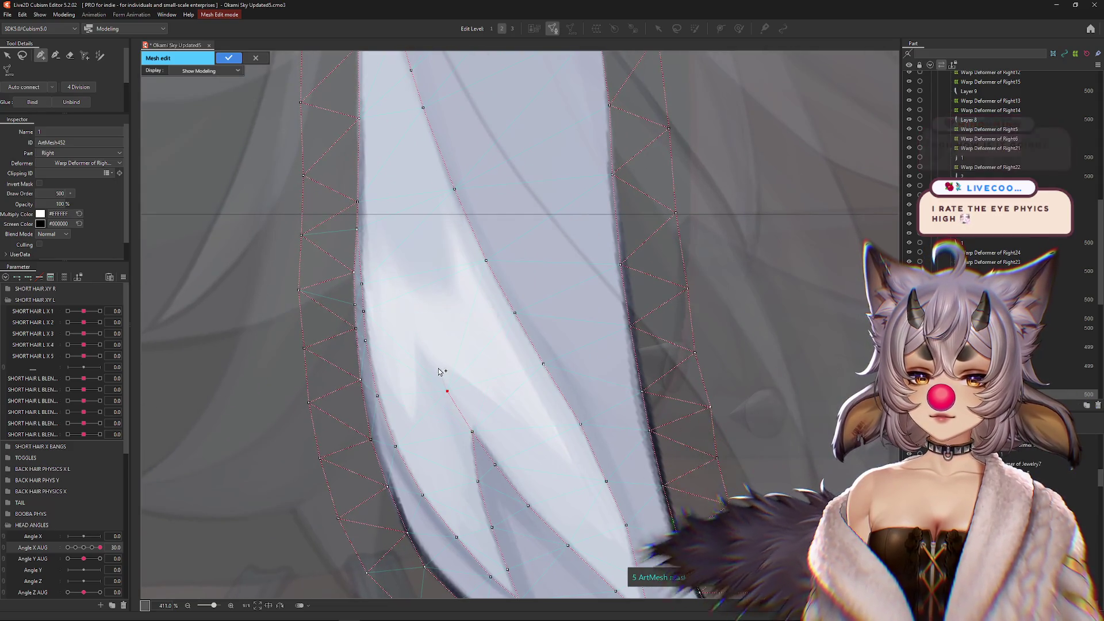
left_click(418, 343)
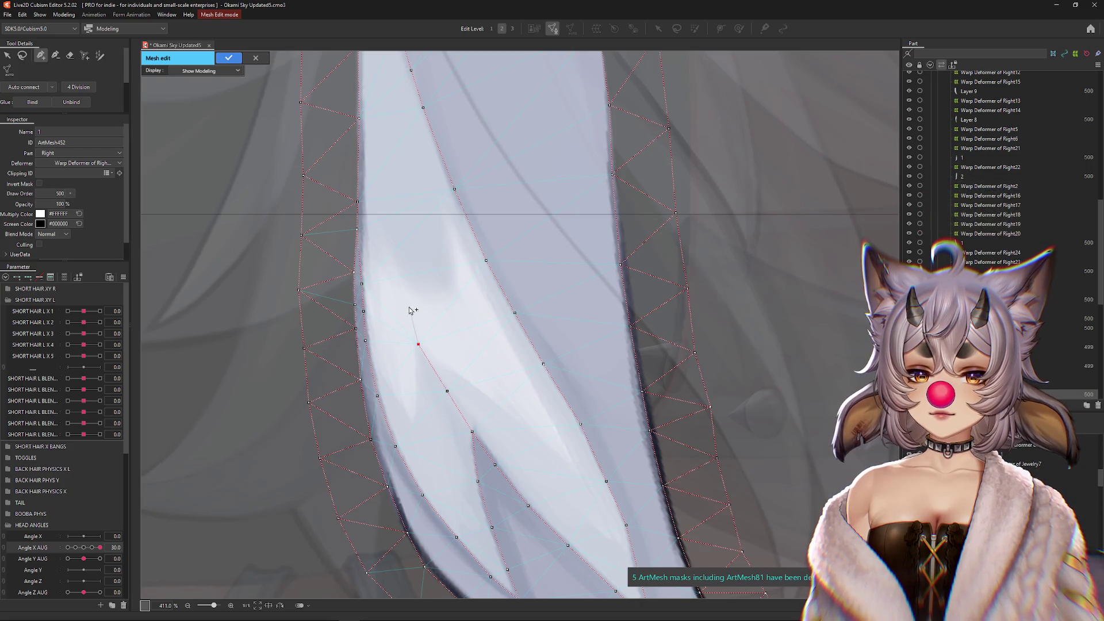
left_click(390, 223)
left_click_drag(385, 151, 430, 321)
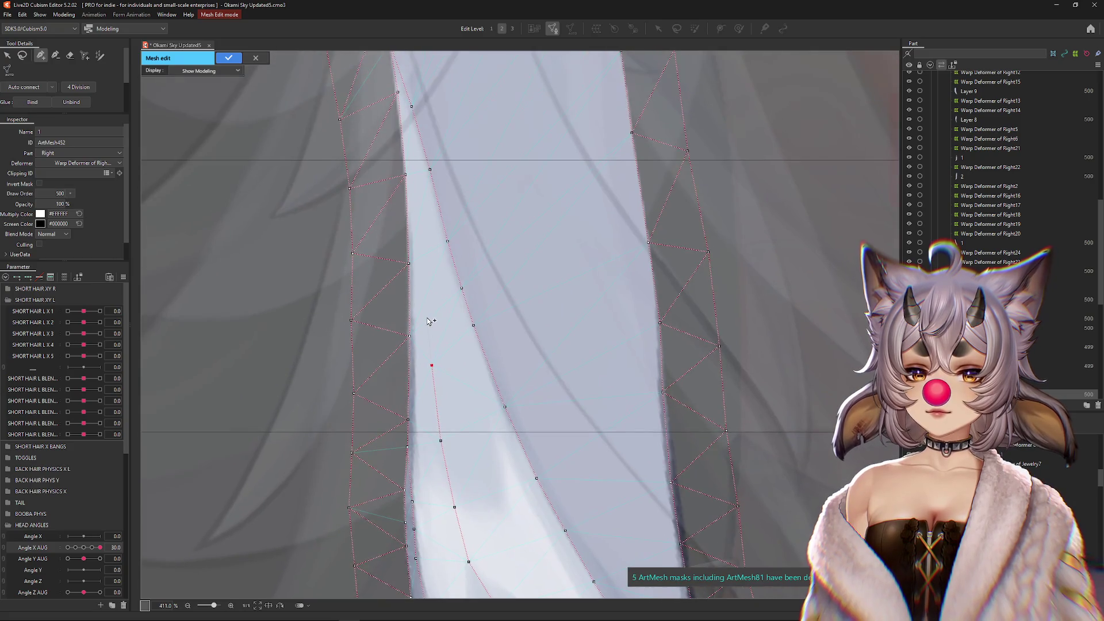
left_click(420, 241)
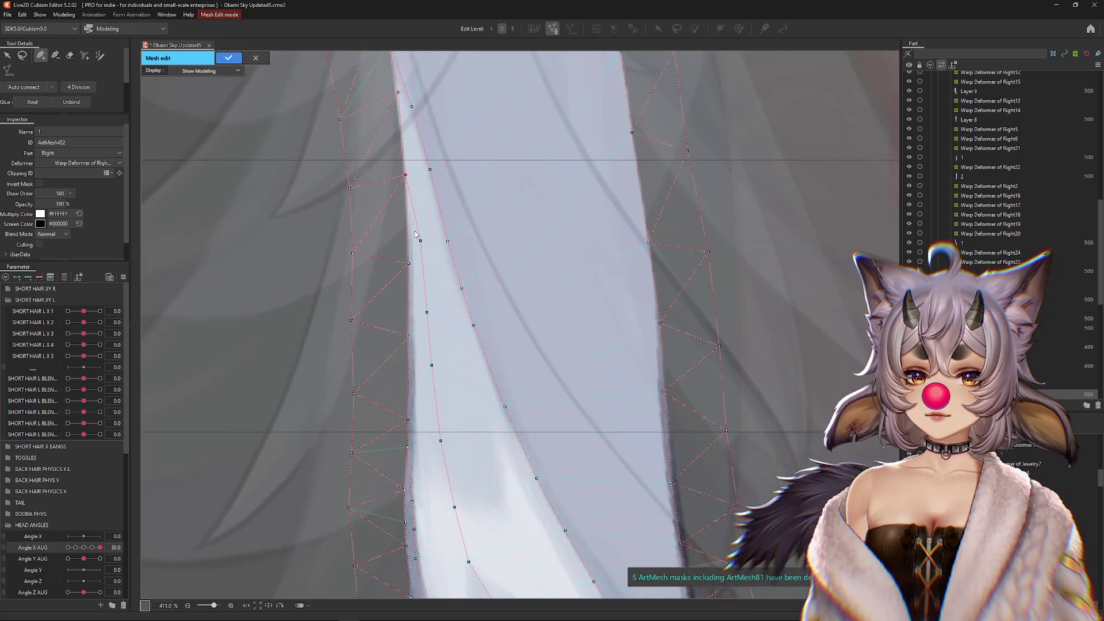
left_click(423, 271)
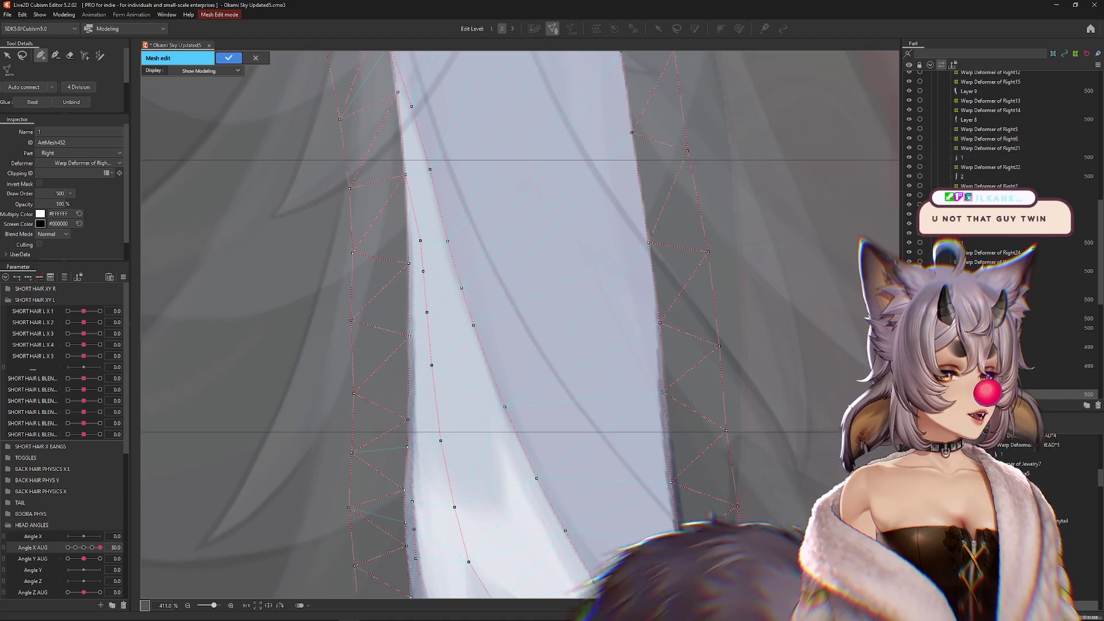
scroll(546, 354, "down", 3)
scroll(547, 354, "up", 3)
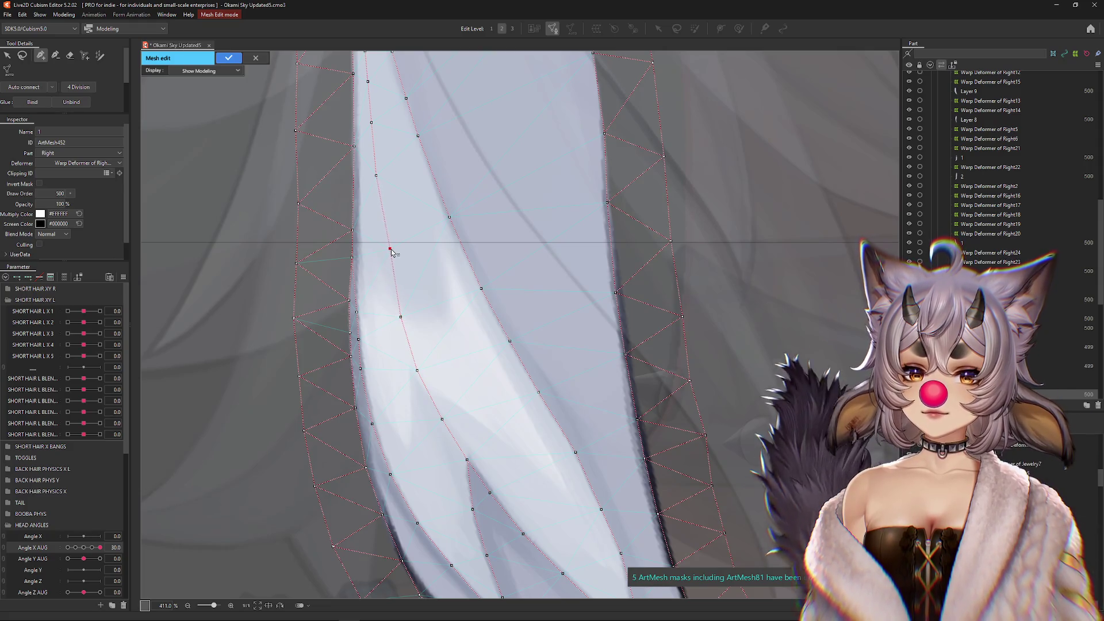
- Connect a final vertex line to the strand's tip and apply the mesh edit
left_click_drag(613, 579, 541, 363)
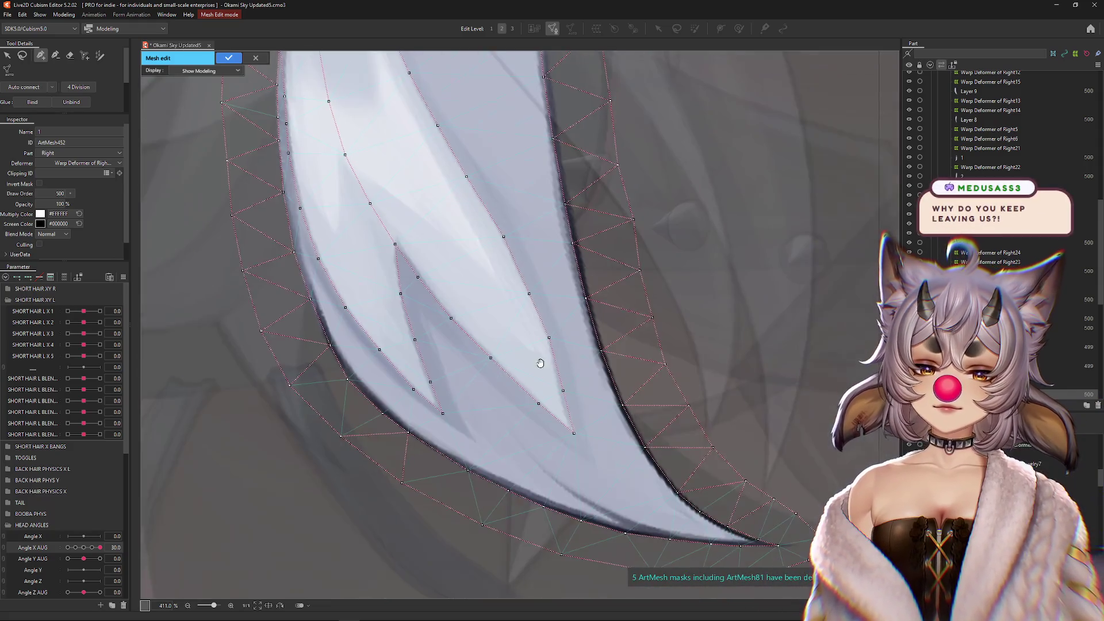
scroll(540, 363, "down", 1)
scroll(447, 361, "down", 1)
left_click(473, 370)
scroll(472, 374, "up", 1)
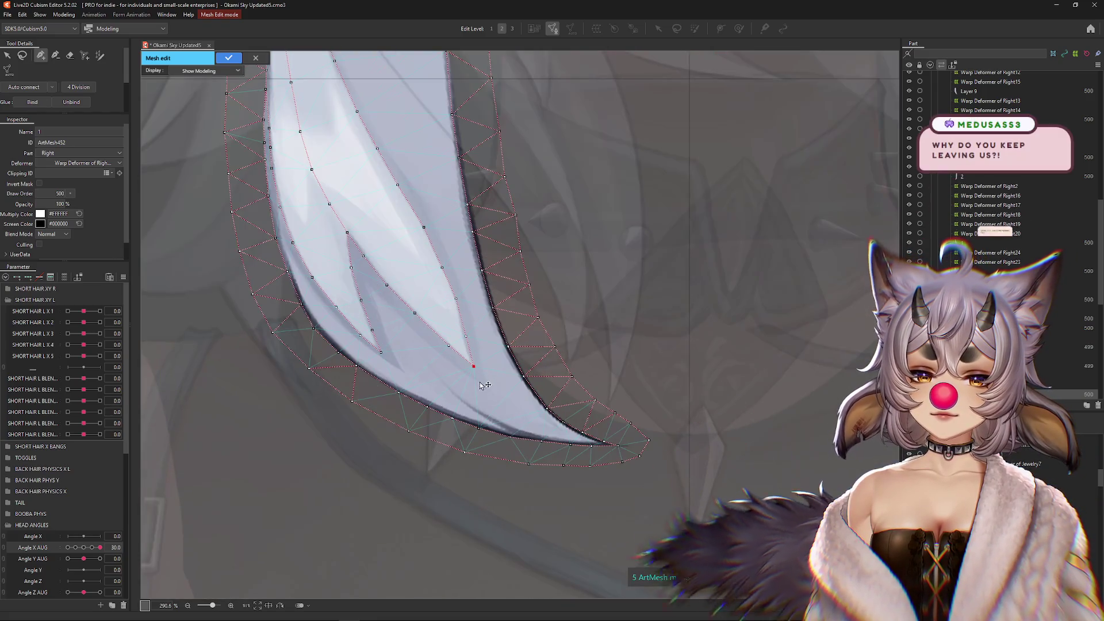
left_click(528, 420)
scroll(530, 423, "up", 1)
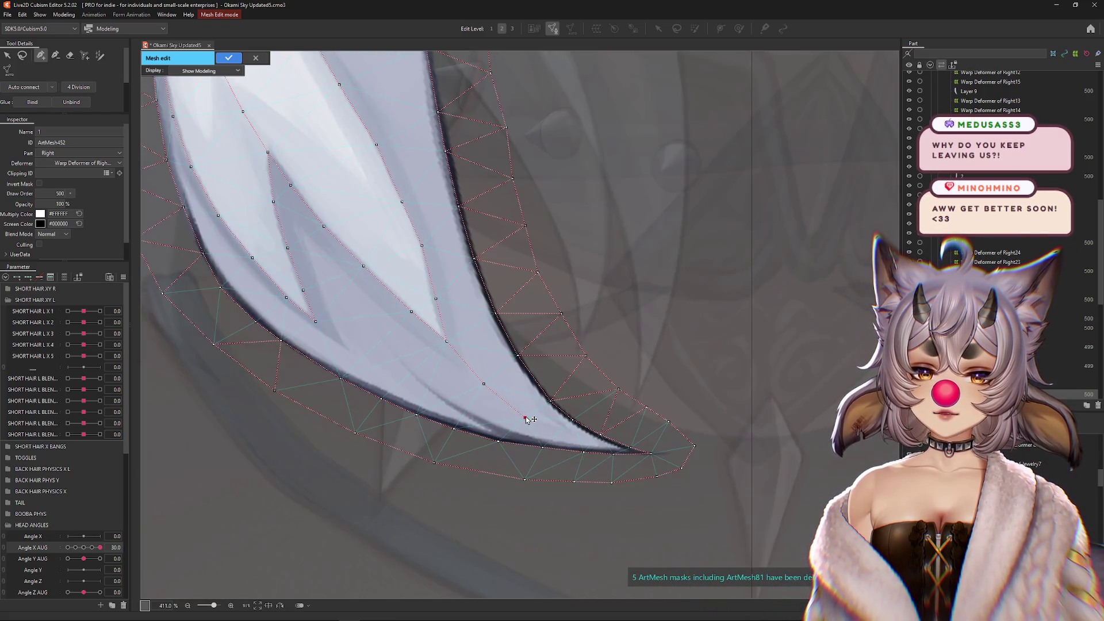
left_click(613, 453)
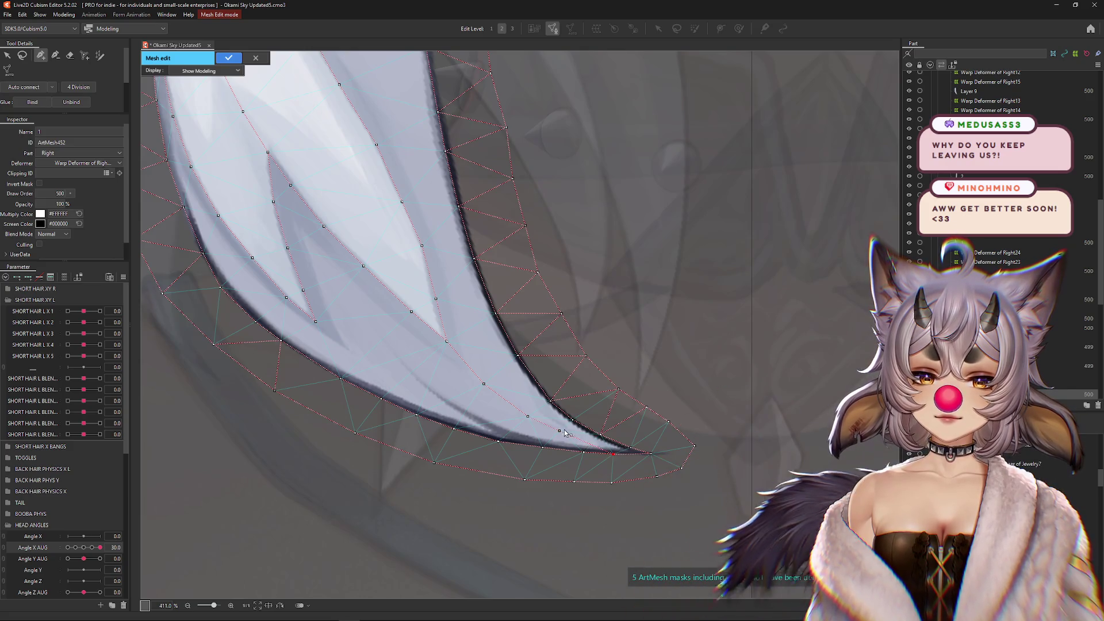
scroll(562, 436, "down", 1)
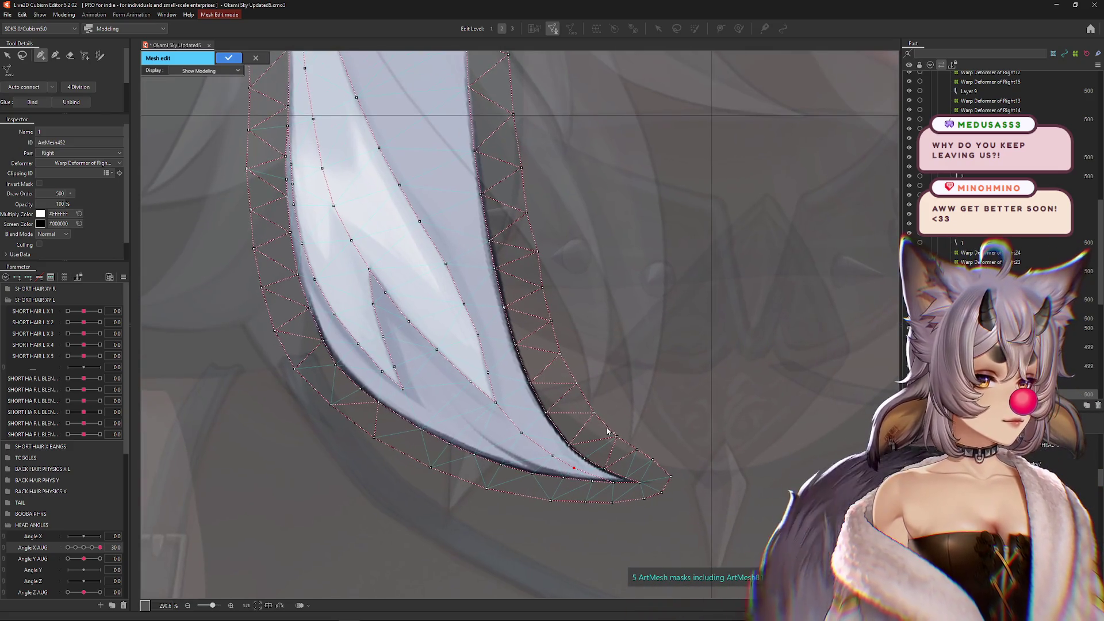
left_click(229, 57)
scroll(466, 217, "down", 2)
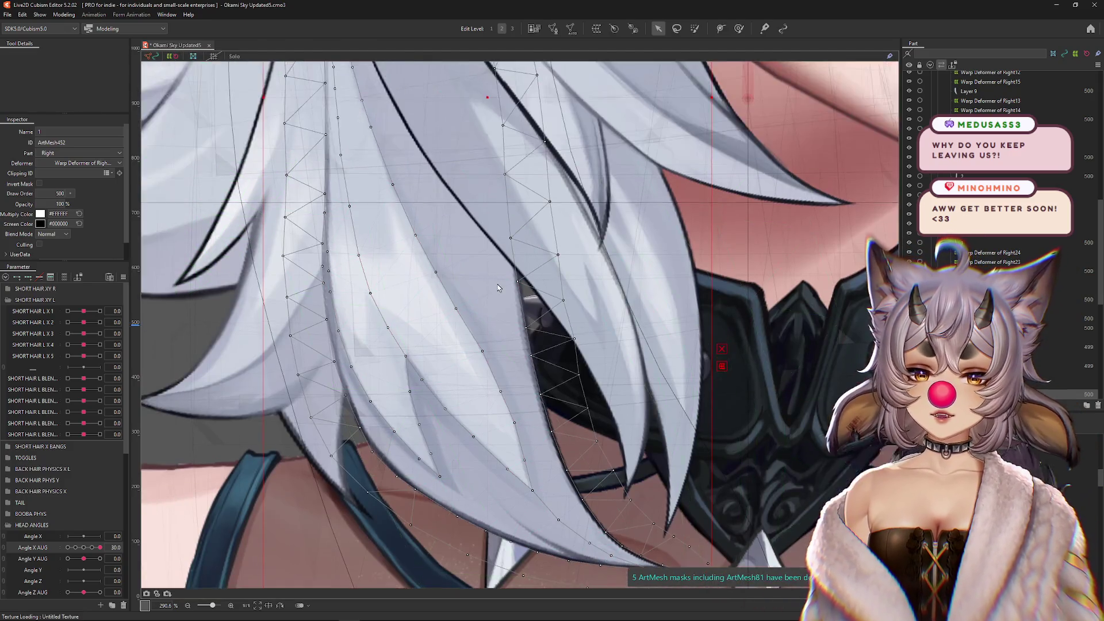
- Sweep Angle X AUG to test the edited hair's deformation, then set it back to 30
scroll(467, 217, "down", 2)
mouse_move(100, 547)
left_mouse_down()
mouse_move(111, 549)
mouse_move(101, 548)
left_mouse_up()
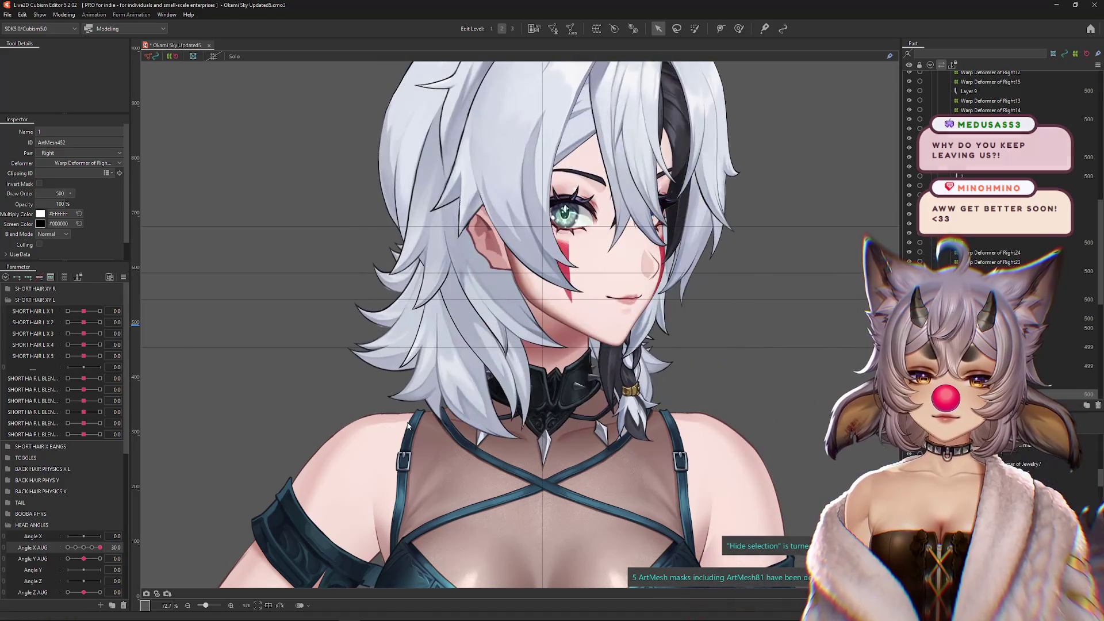
left_click(478, 398)
mouse_move(402, 618)
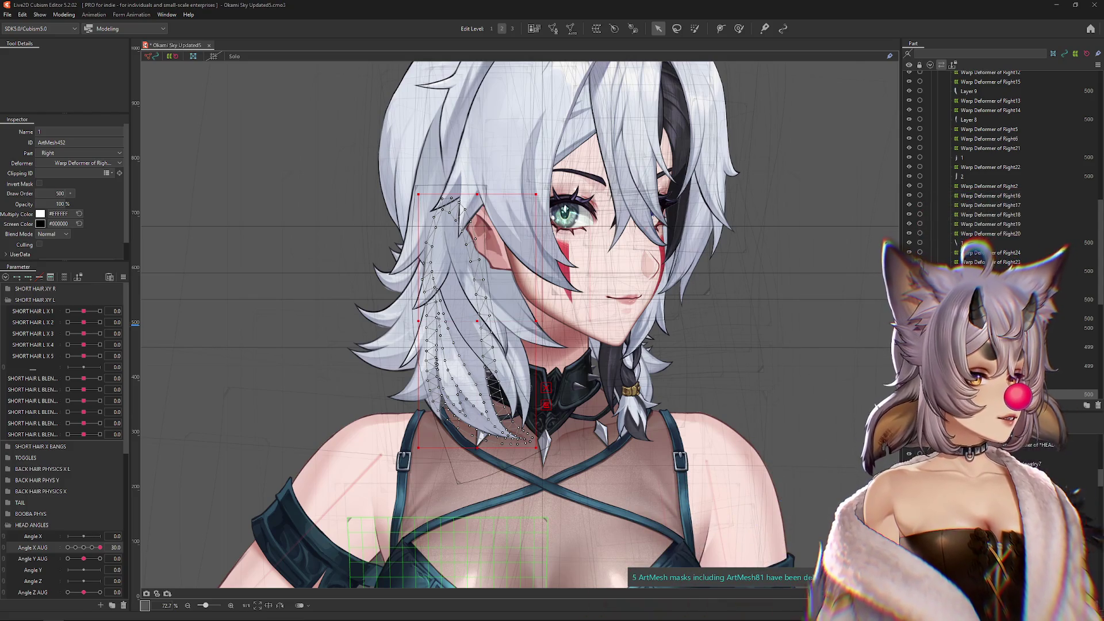
scroll(461, 355, "up", 3)
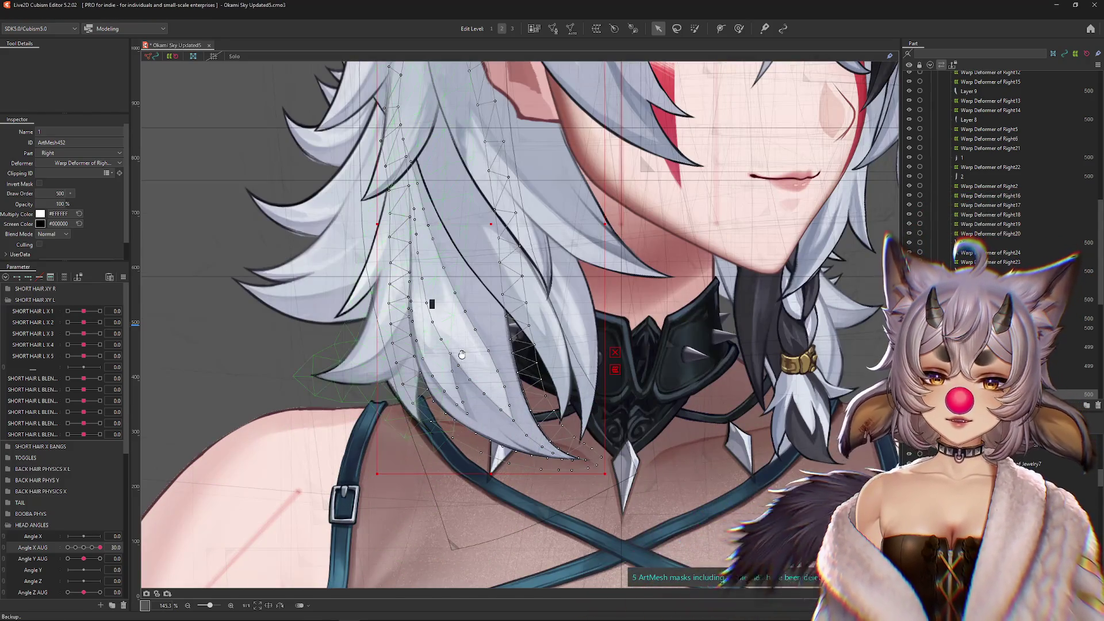
scroll(461, 355, "down", 3)
- Hide the mesh overlay and preview the head turning forward and back to the side pose
key("ctrl+h")
left_click(85, 548)
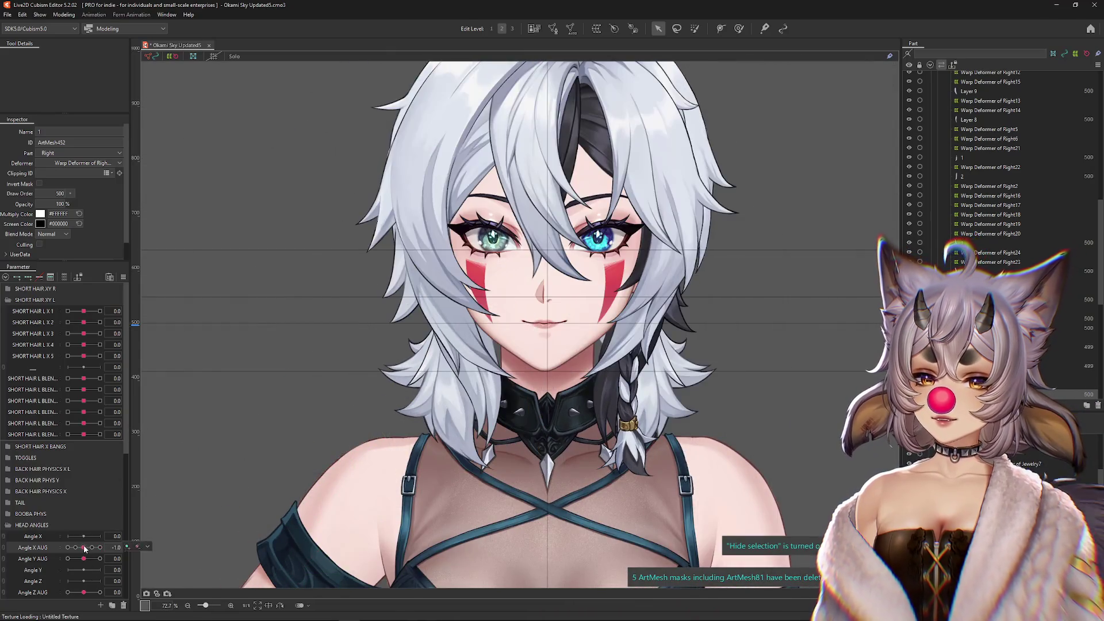
left_click_drag(85, 548, 103, 547)
scroll(435, 409, "up", 3)
- Choose hair mesh 3 from the overlapping-layer list and enter Mesh Edit mode
left_click(450, 429)
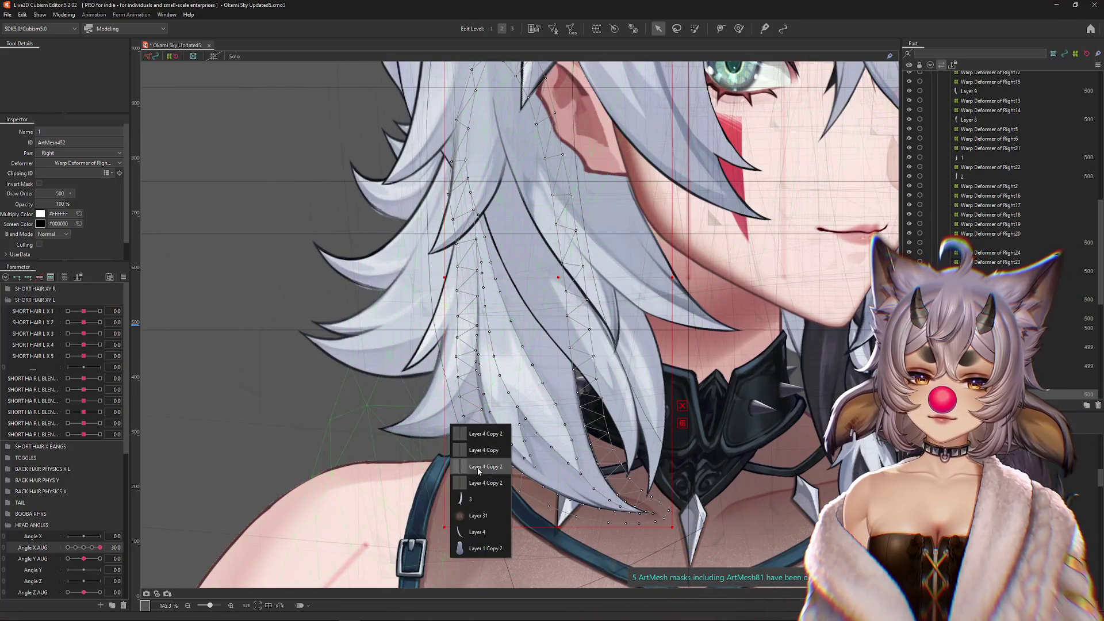
left_click(475, 499)
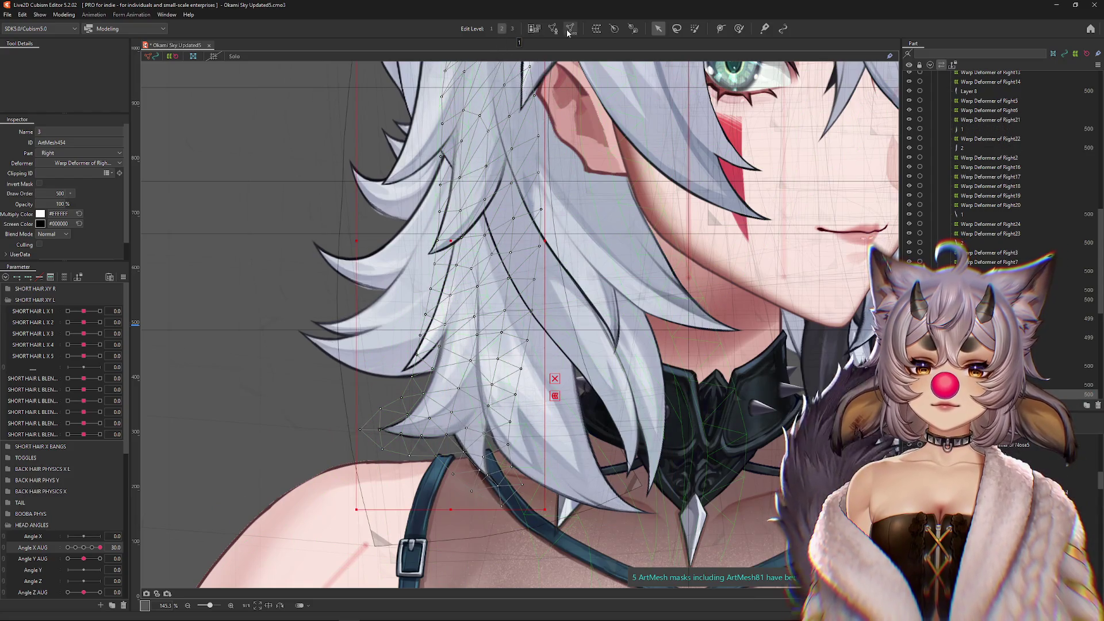
left_click(570, 29)
scroll(379, 428, "up", 5)
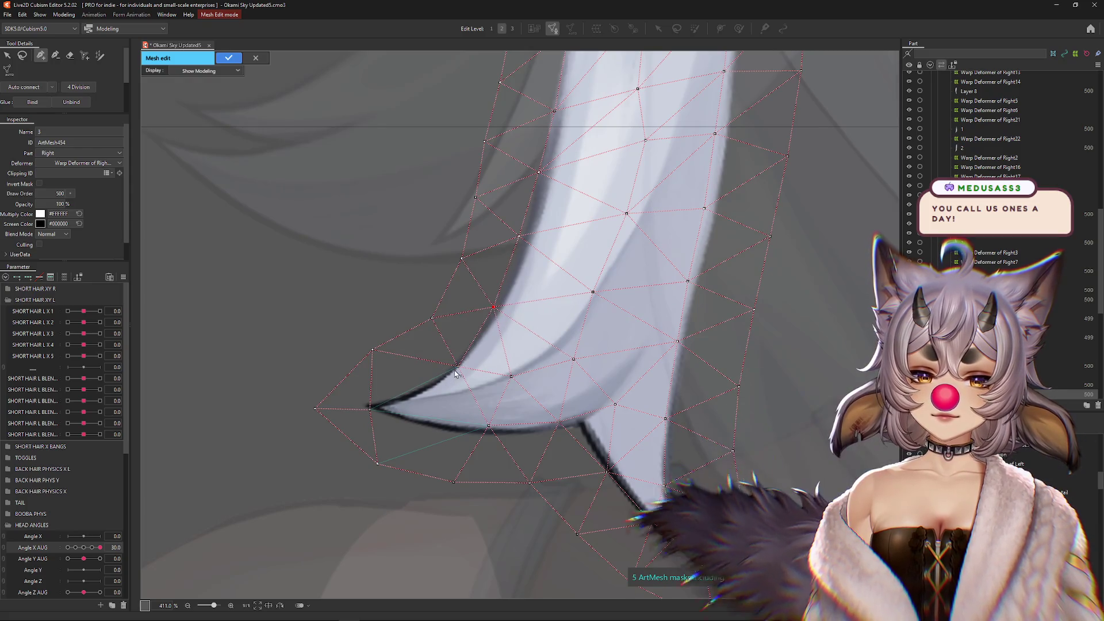
- Move three tip vertices of hair mesh 3 onto the strand's outline
left_click_drag(458, 365, 464, 361)
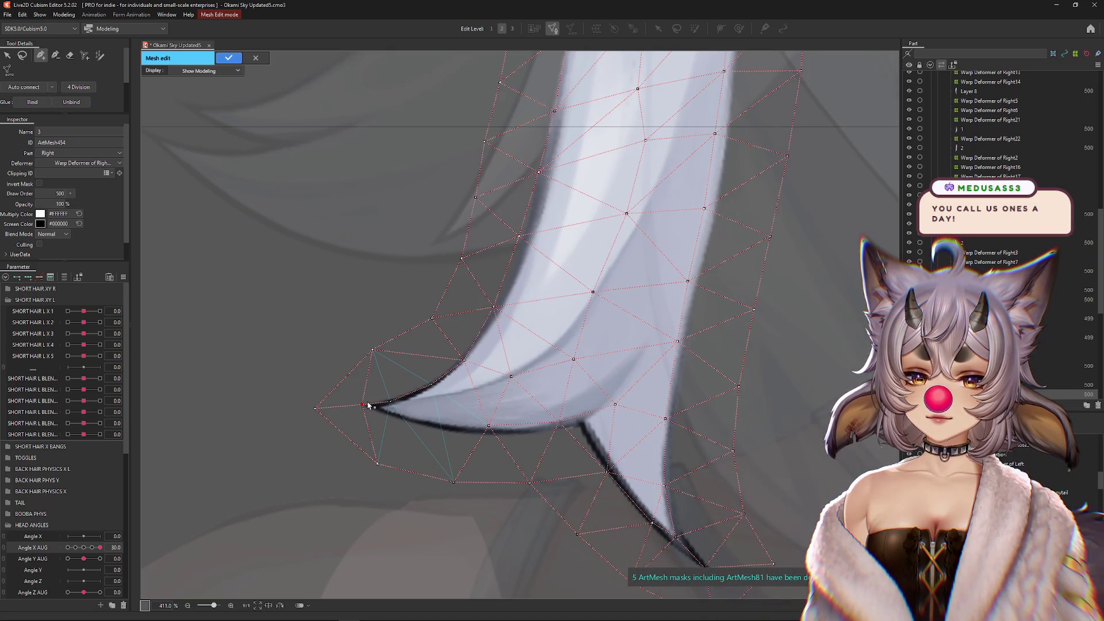
left_click_drag(399, 405, 406, 424)
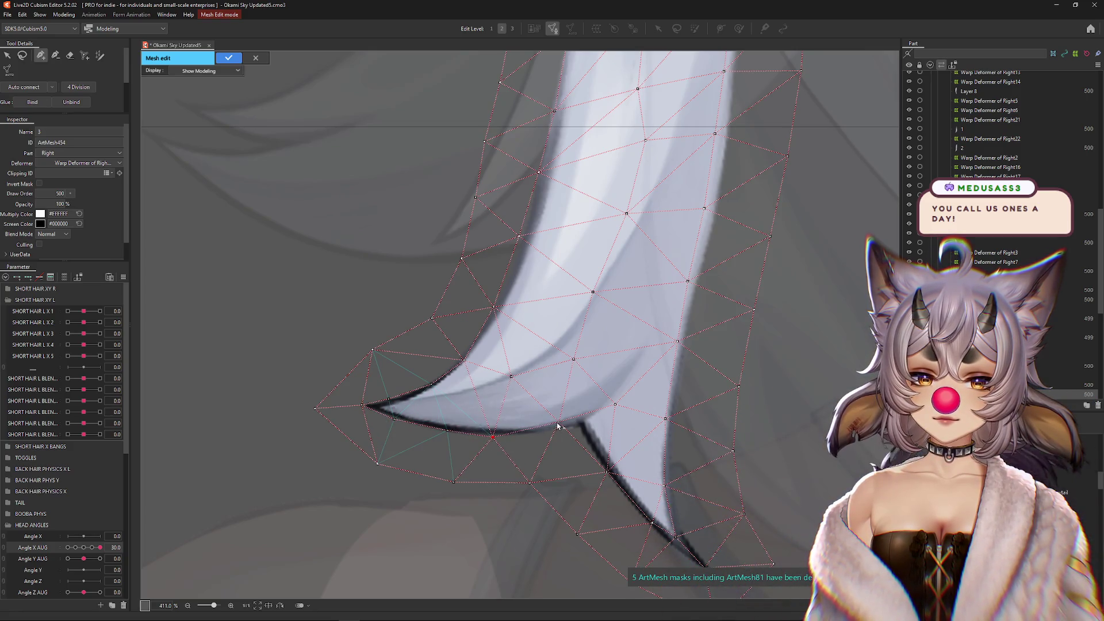
left_click_drag(558, 426, 544, 436)
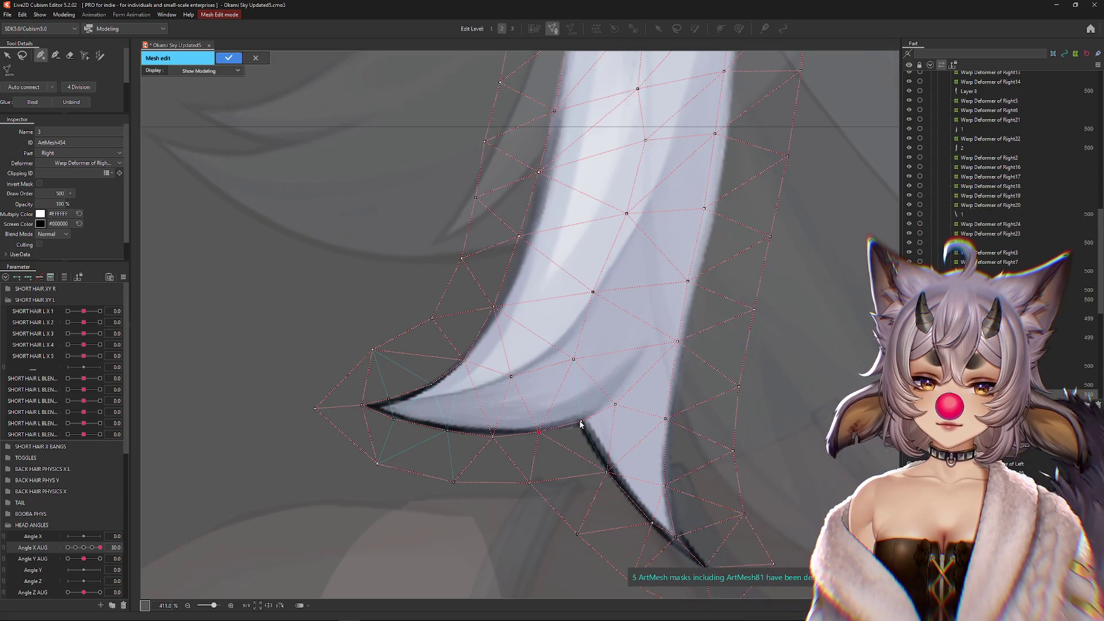
left_click_drag(610, 460, 529, 418)
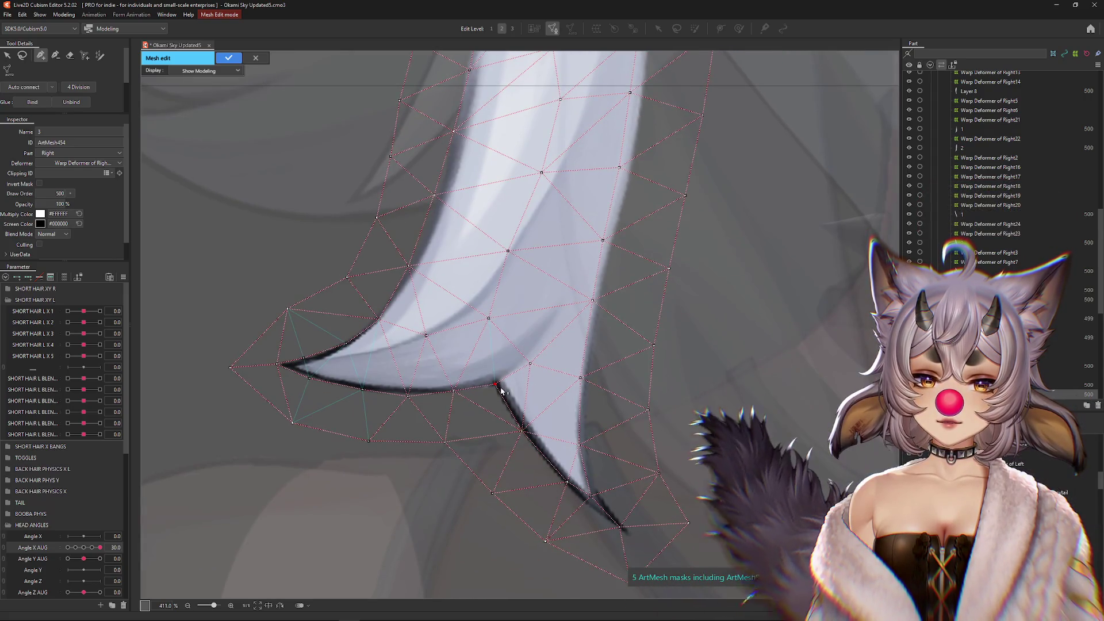
- Draw an interior vertex line up the strand's middle toward its top, undoing a stray vertex
left_click(530, 364)
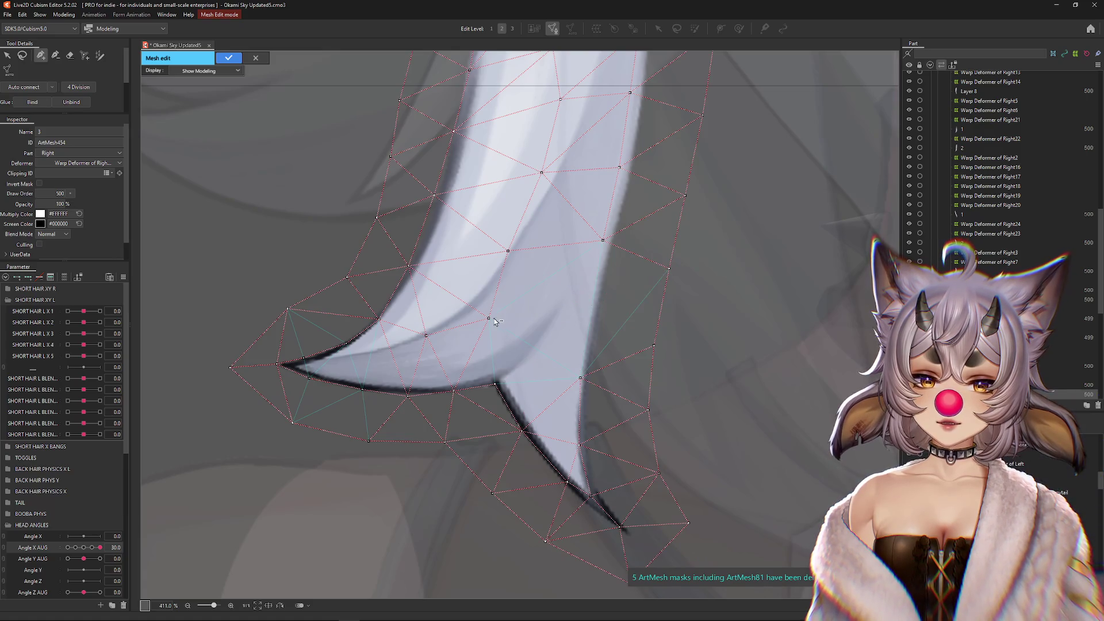
left_click(525, 359)
left_click(555, 322)
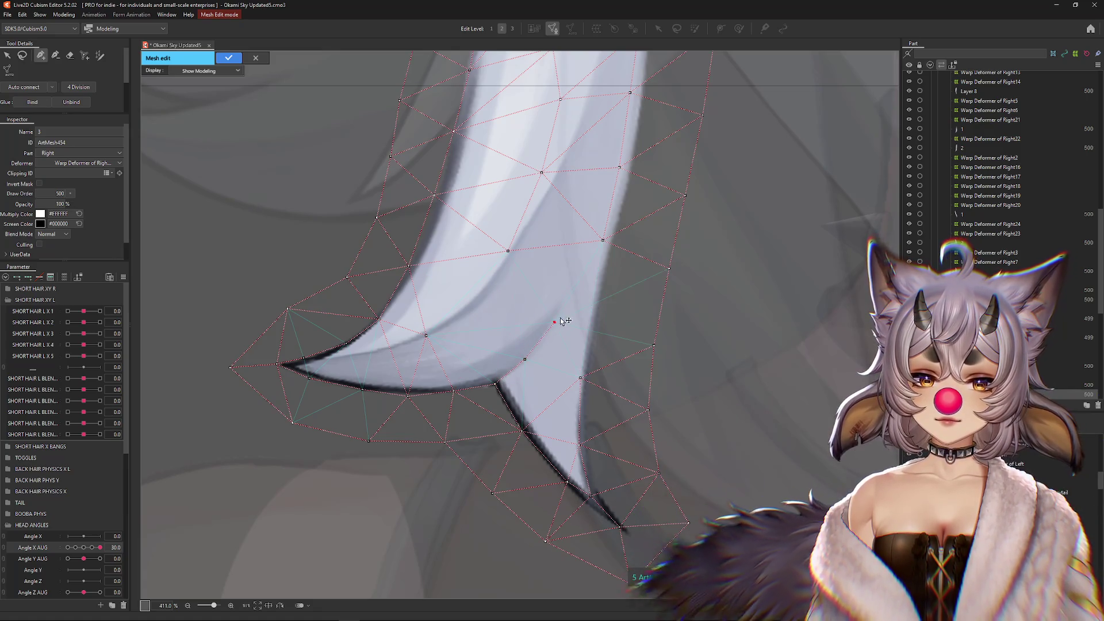
left_click(591, 275)
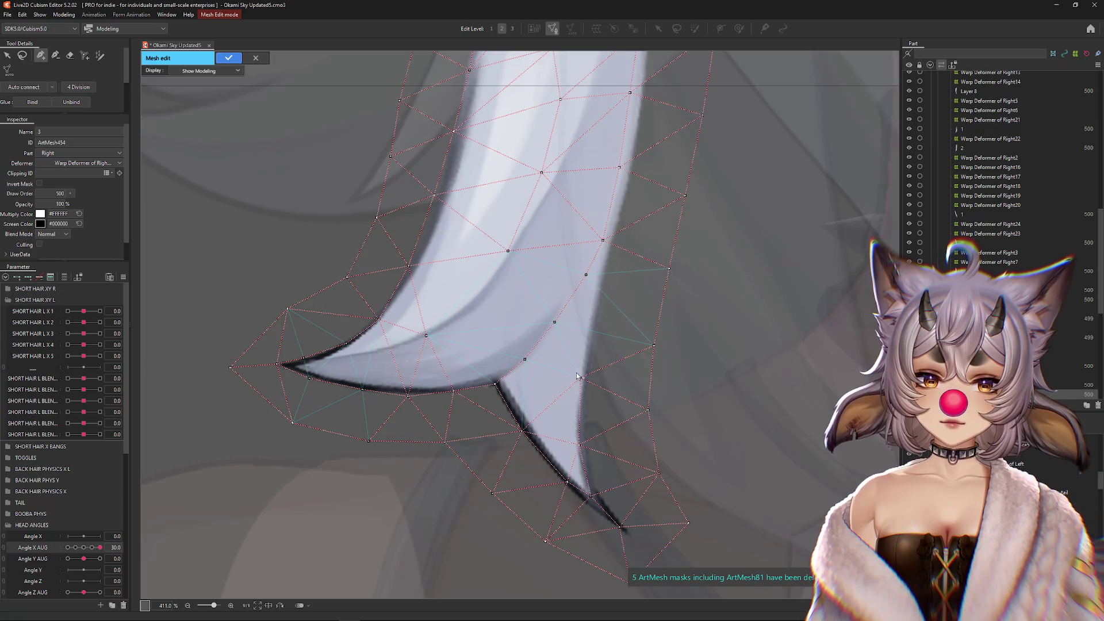
scroll(556, 382, "down", 3)
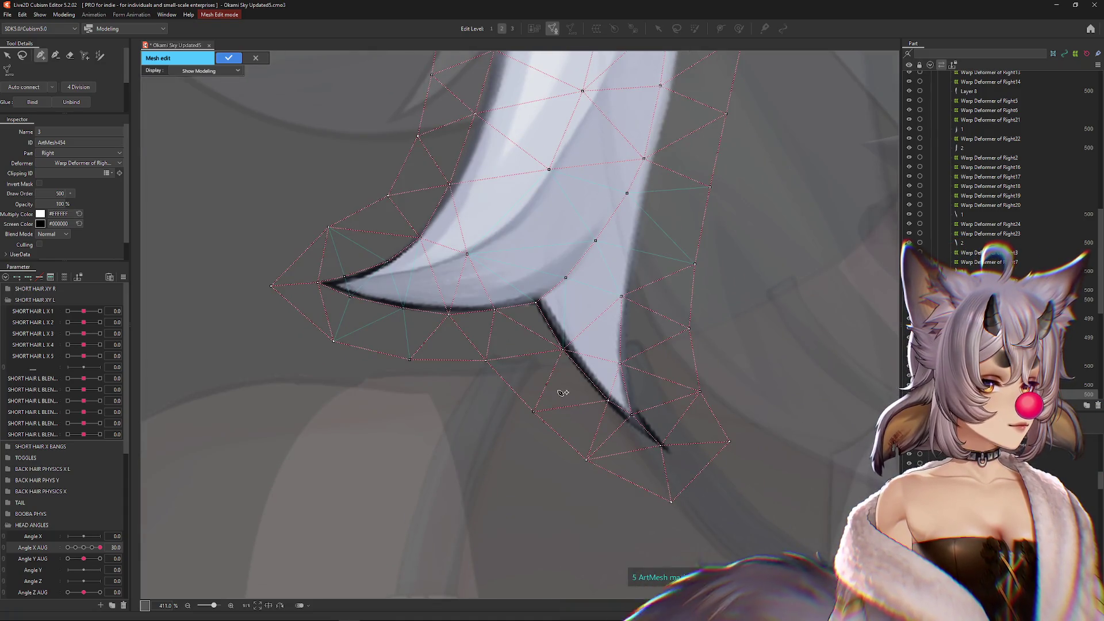
scroll(560, 388, "up", 2)
scroll(566, 396, "up", 2)
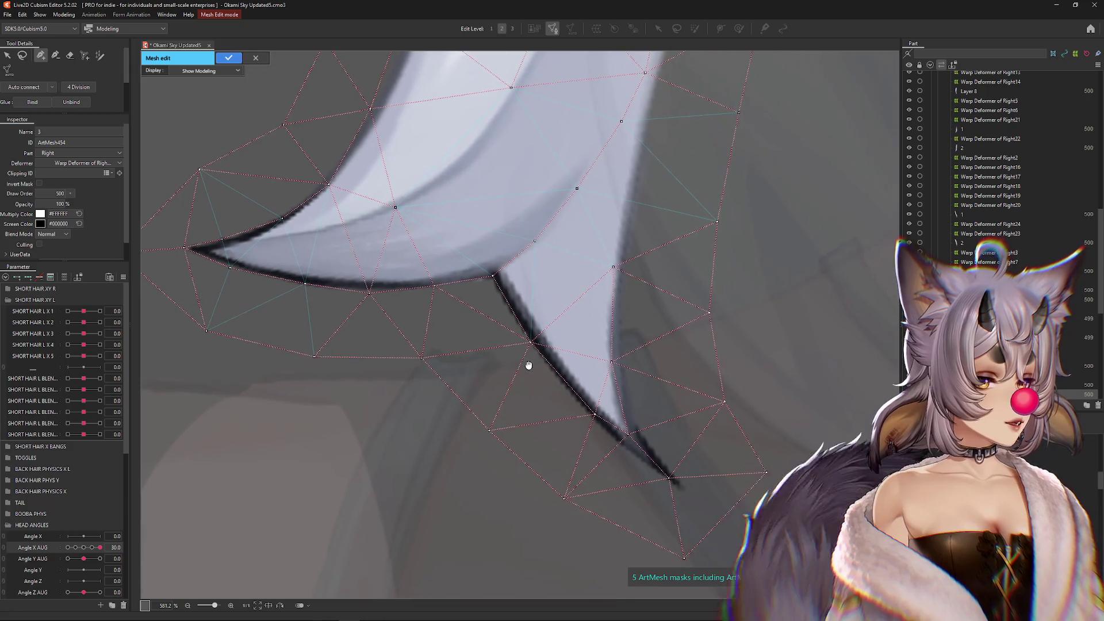
key("ctrl+z")
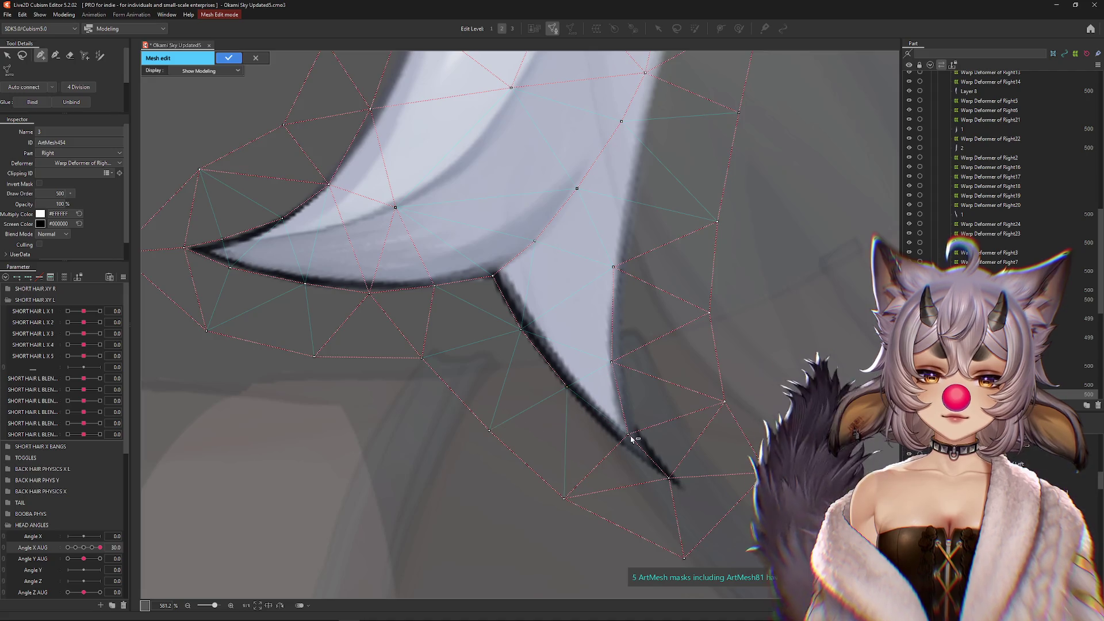
- Remove surplus vertices beside the strand and add one just above the tip
left_click(680, 491)
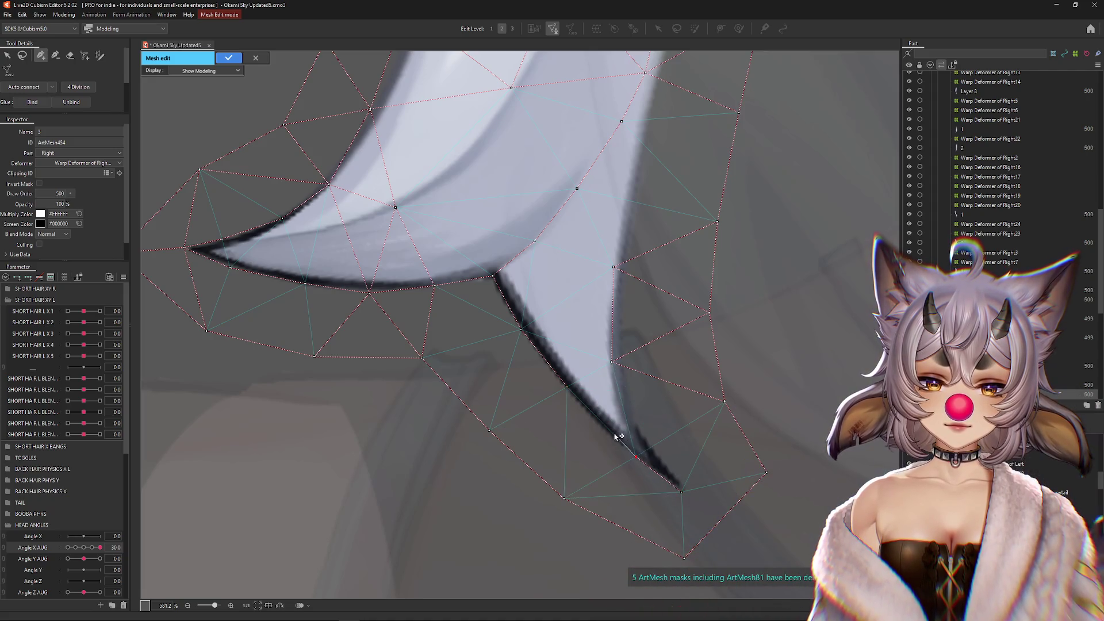
left_click(611, 362, "ctrl")
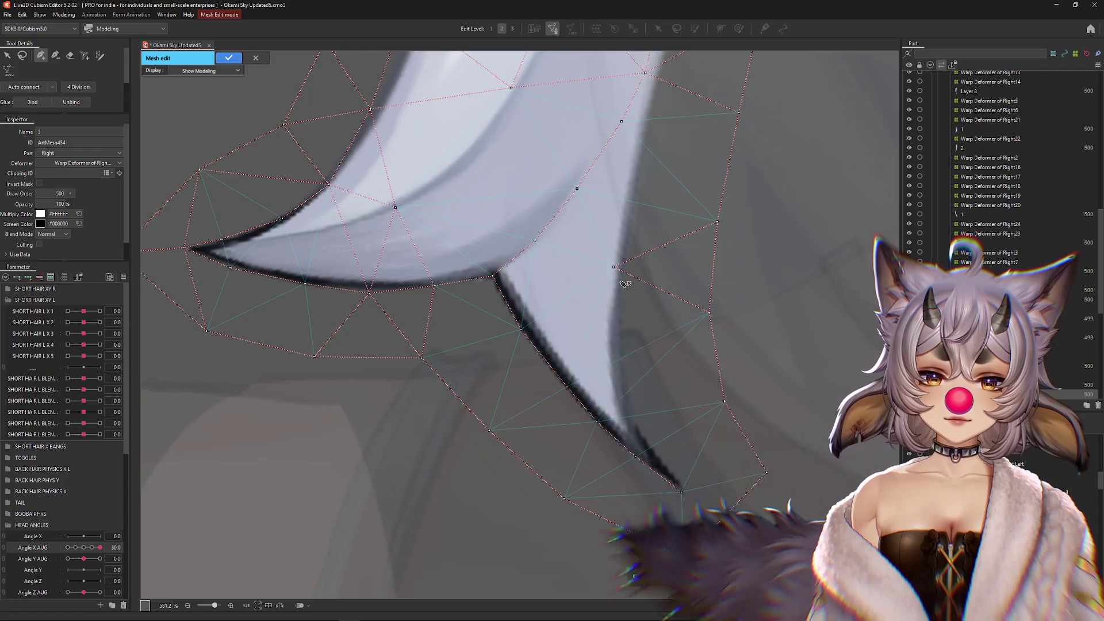
left_click(613, 266, "ctrl")
left_click(681, 491)
left_click(654, 452)
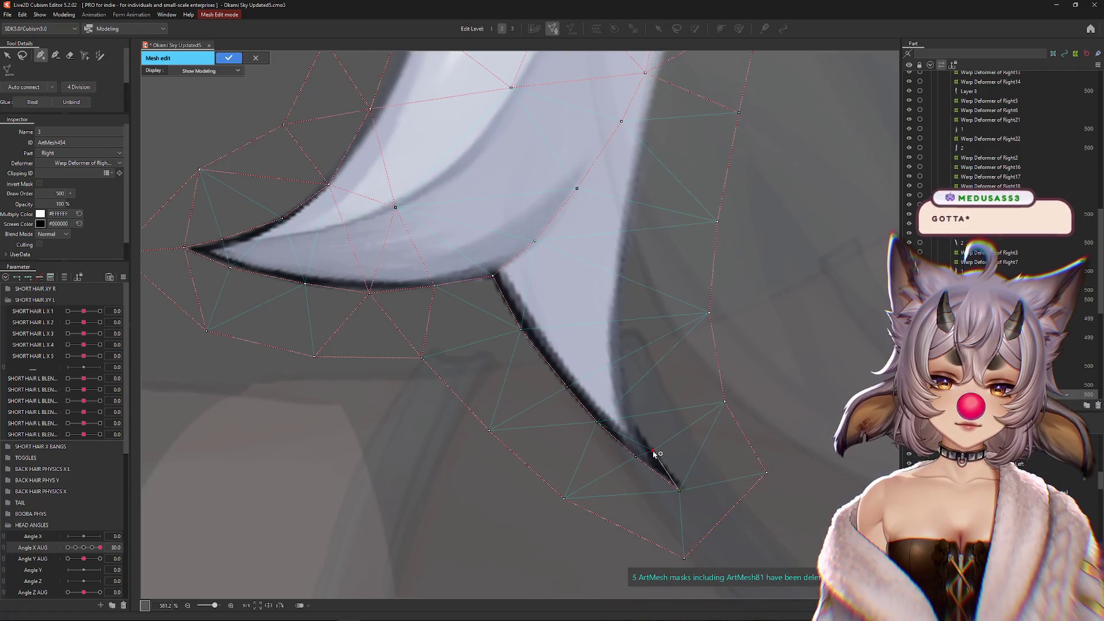
left_click_drag(675, 454, 671, 467)
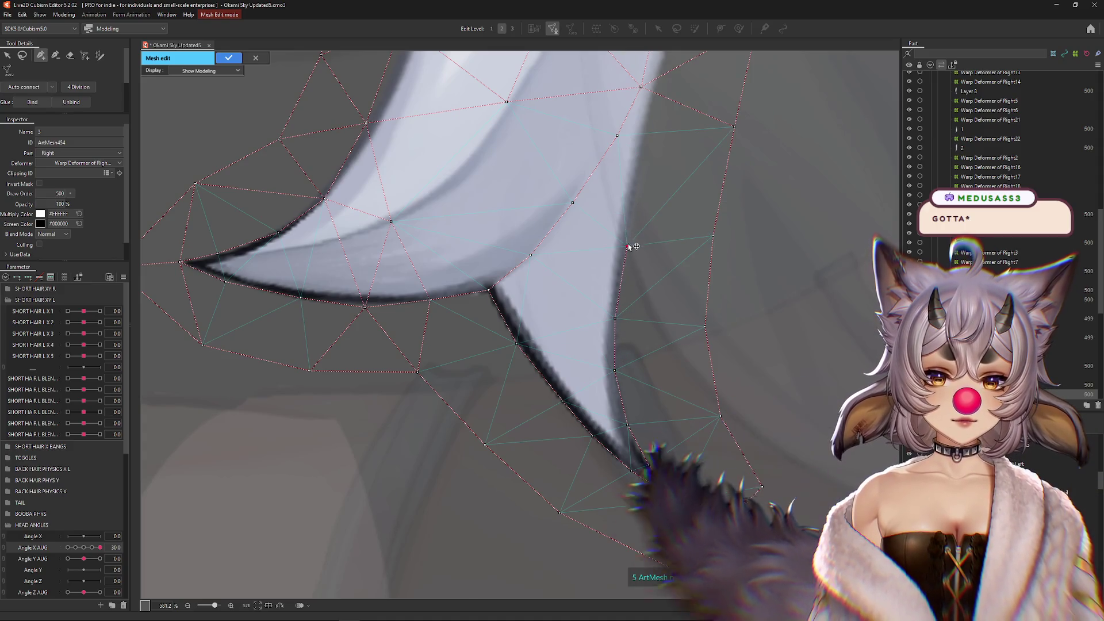
- Delete a redundant vertex beside the upper strand and nudge another right onto its edge
scroll(631, 228, "up", 1)
left_click_drag(630, 228, 614, 341)
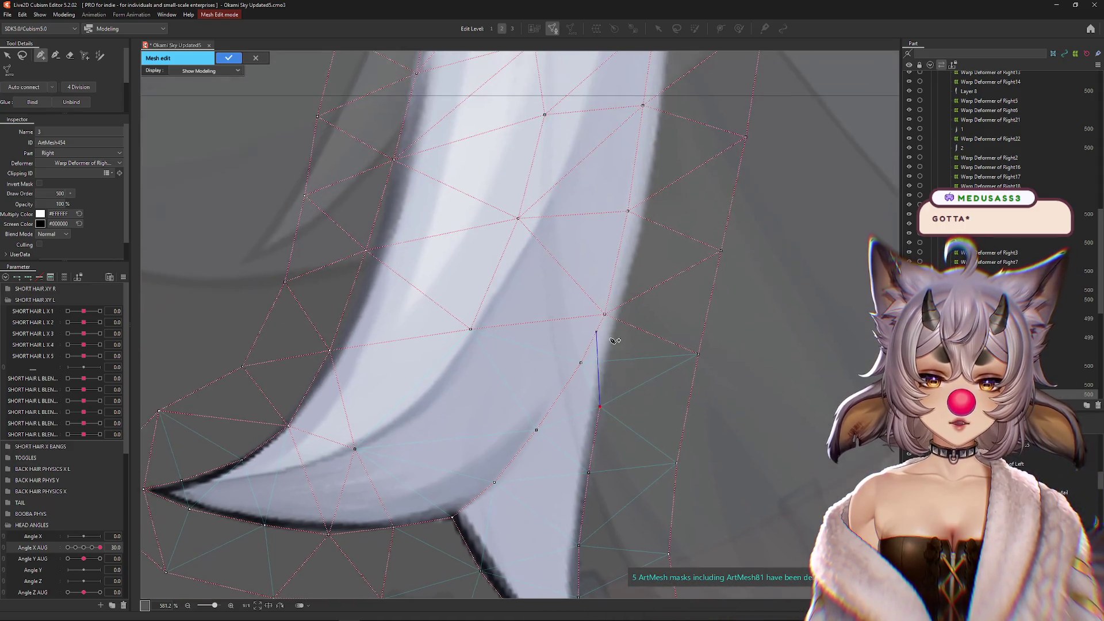
left_click(604, 315, "shift")
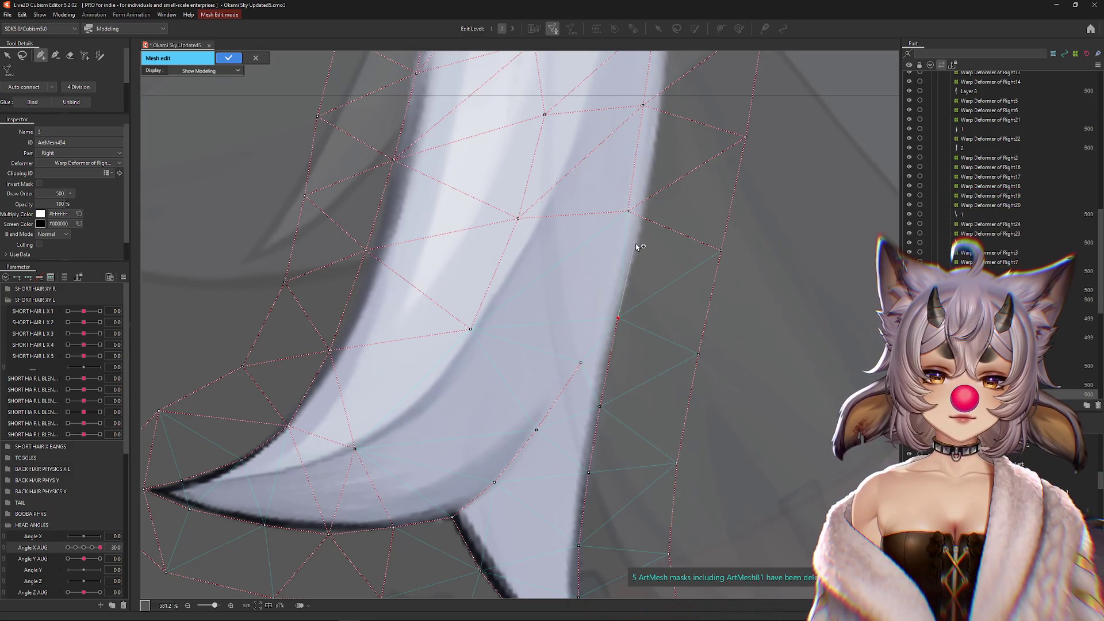
left_click_drag(653, 189, 635, 382)
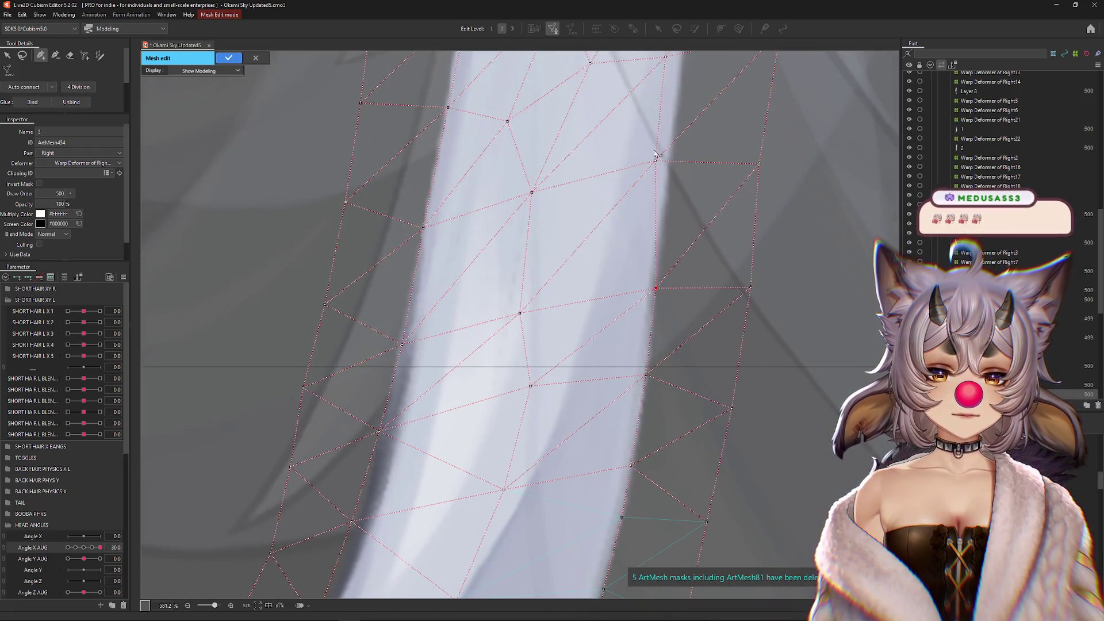
scroll(655, 284, "up", 3)
left_click_drag(657, 293, 674, 296)
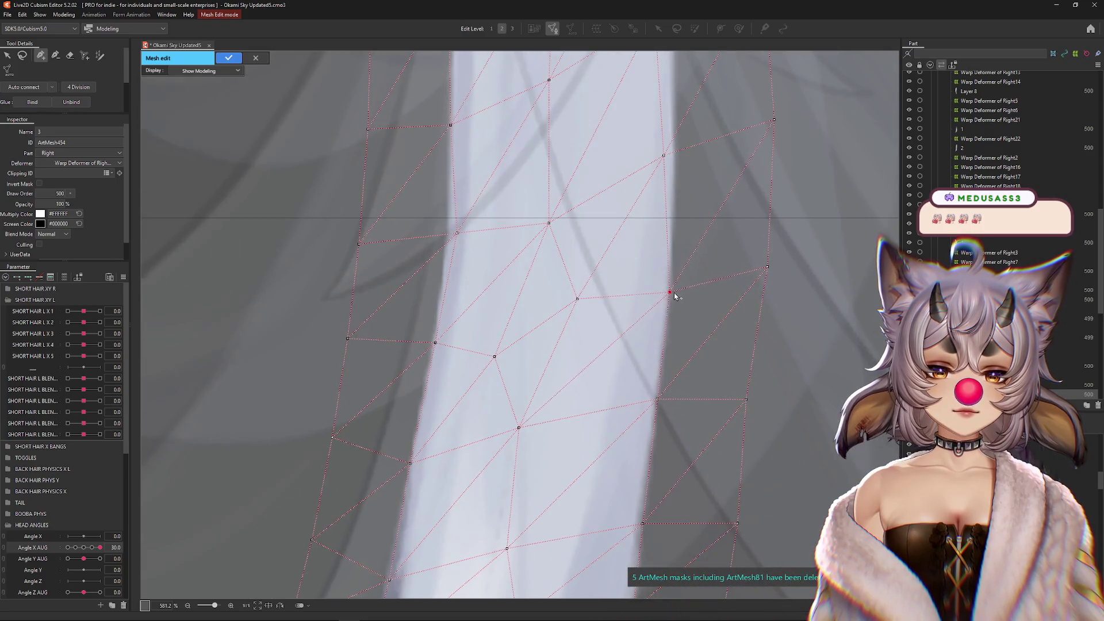
scroll(655, 299, "up", 2)
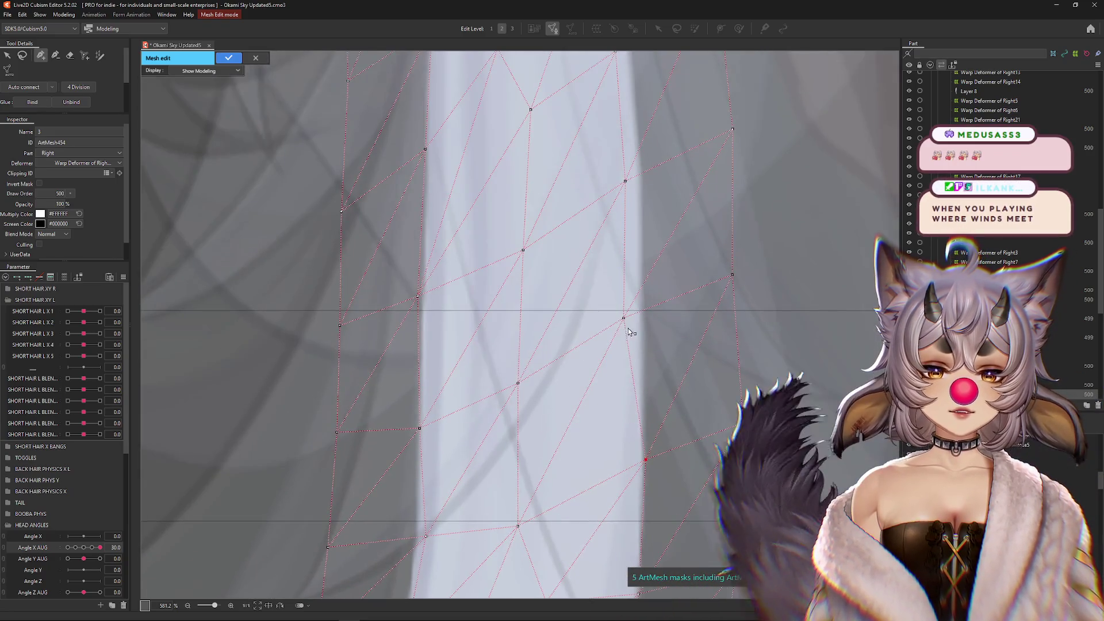
scroll(650, 332, "up", 2)
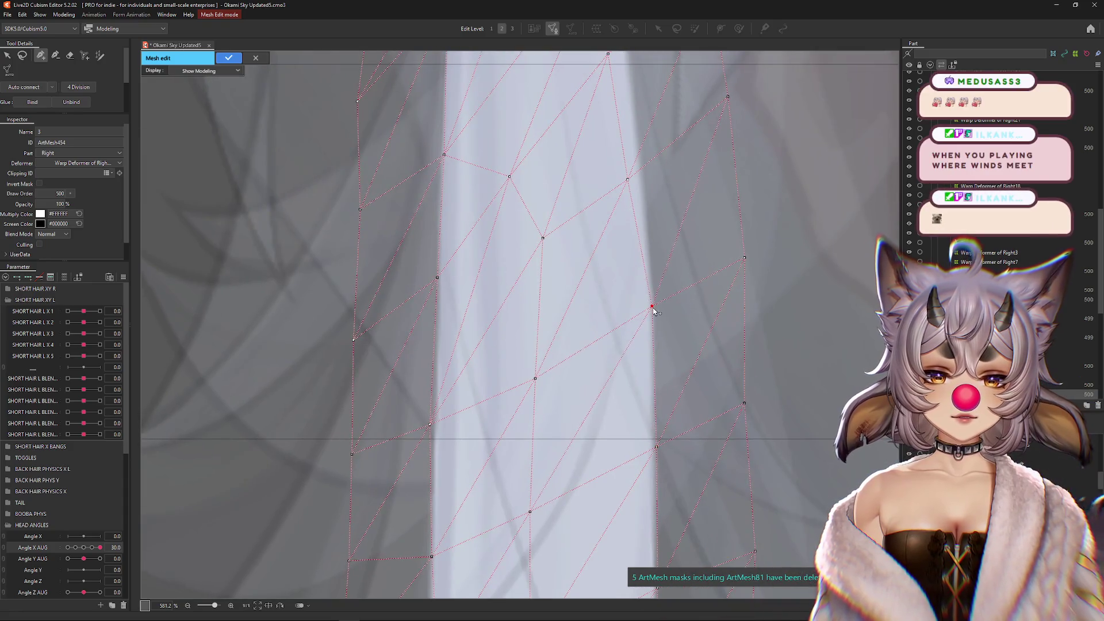
scroll(637, 262, "down", 2)
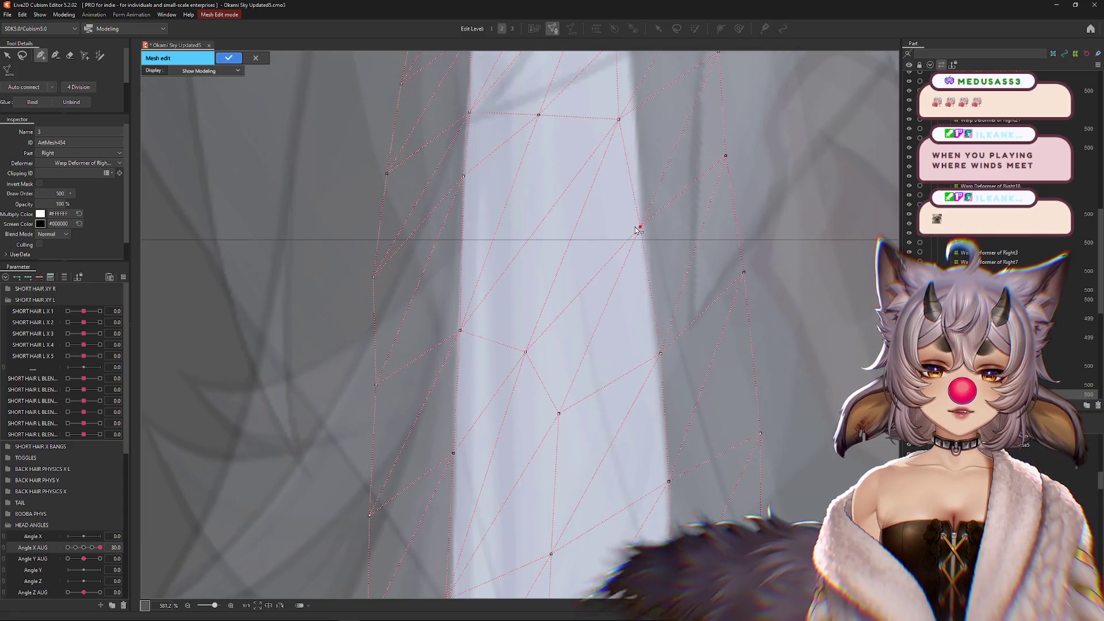
left_click_drag(640, 199, 656, 378)
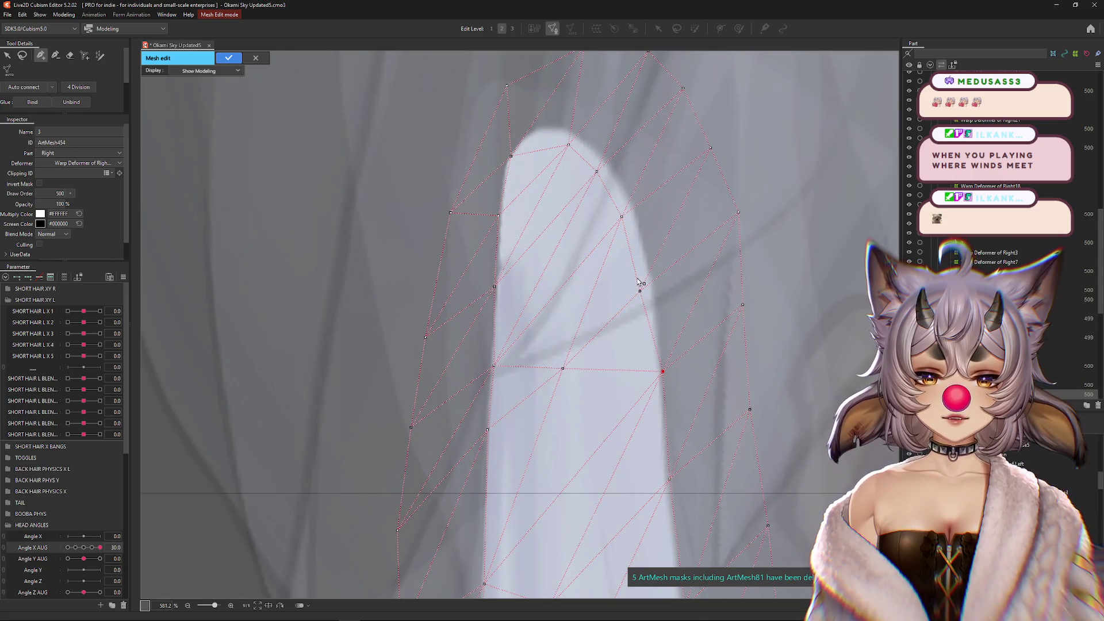
left_click_drag(627, 214, 637, 299)
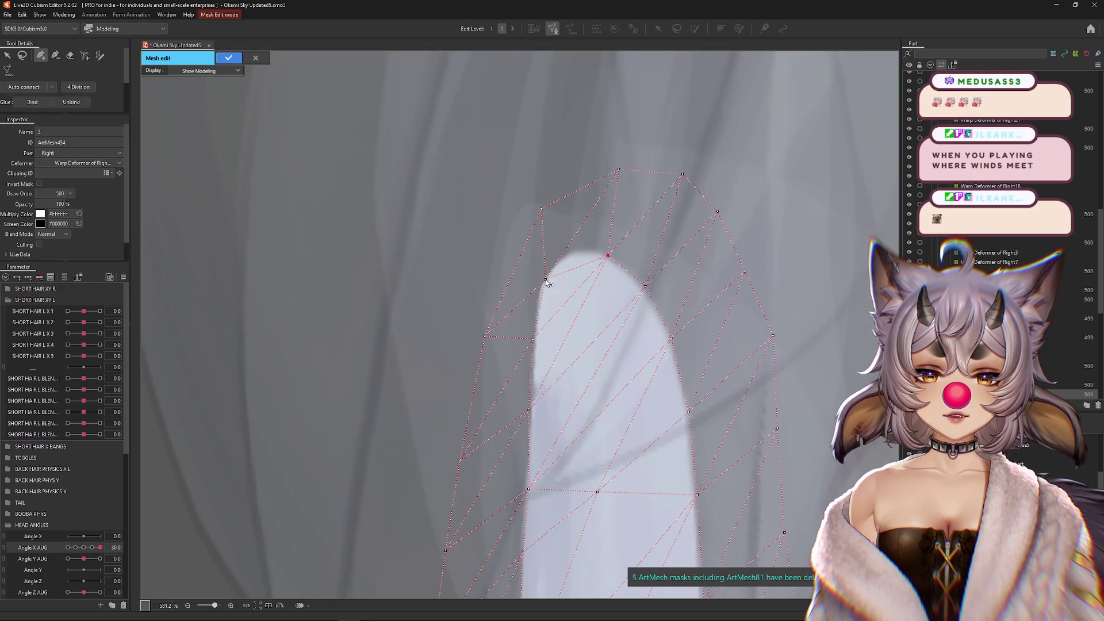
- Add two vertices near the strand's rounded top and nudge the top outline vertex down-left
left_click(572, 250)
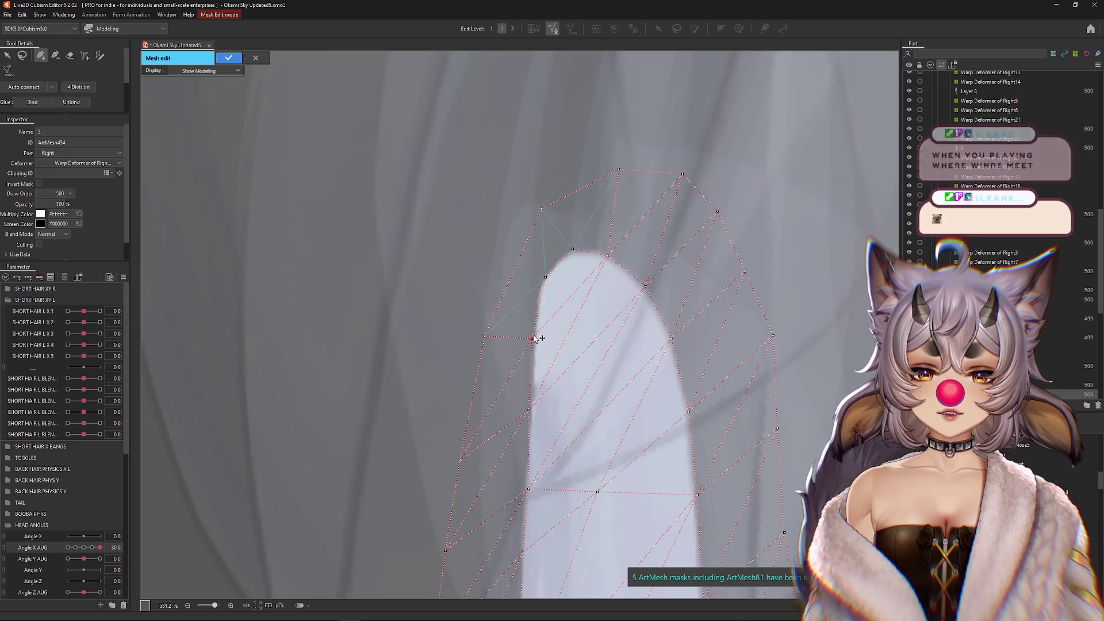
left_click(502, 270)
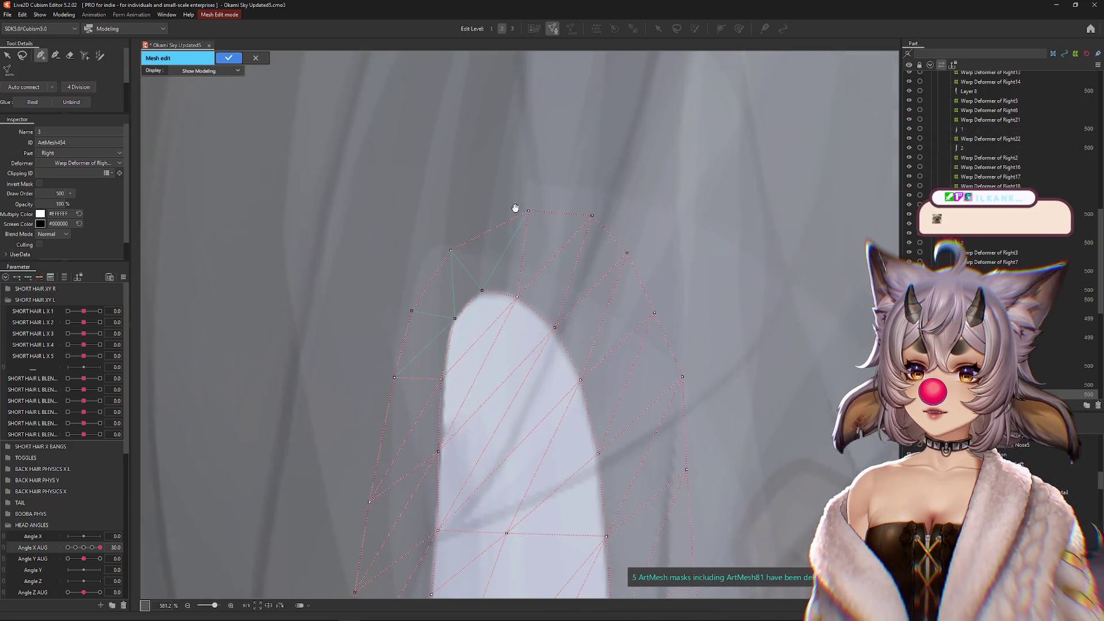
left_click_drag(530, 212, 518, 222)
- Realign the right-edge outline vertices down the strand so they hug its edge
mouse_move(627, 253)
left_mouse_down()
mouse_move(599, 295)
mouse_move(626, 347)
left_mouse_up()
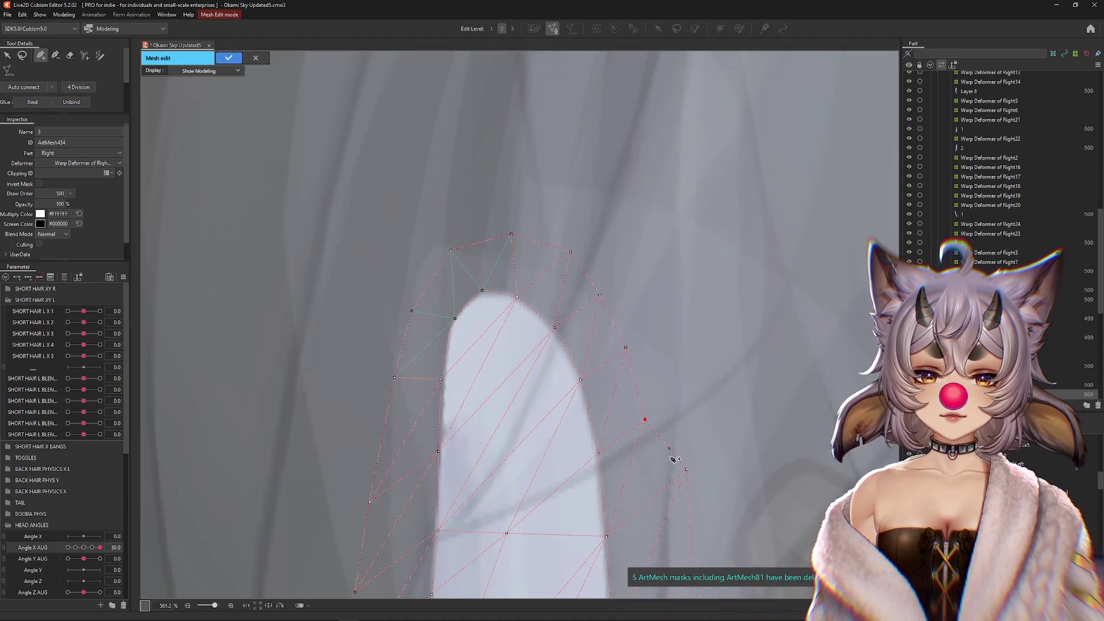
left_click_drag(640, 520, 653, 519)
left_click_drag(644, 419, 644, 448)
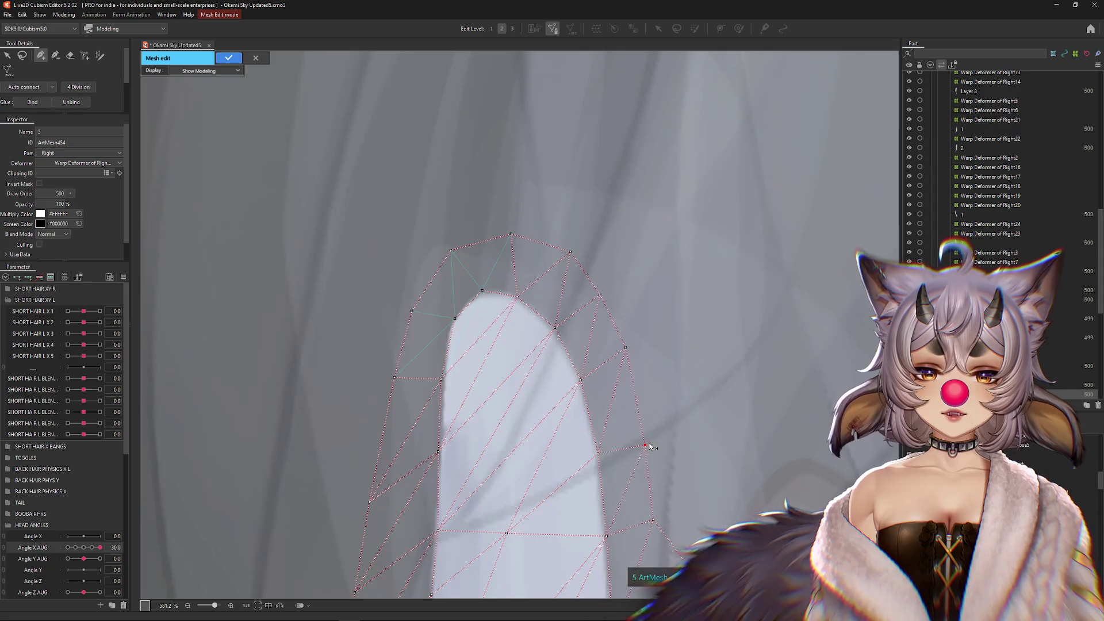
left_click_drag(622, 486, 583, 254)
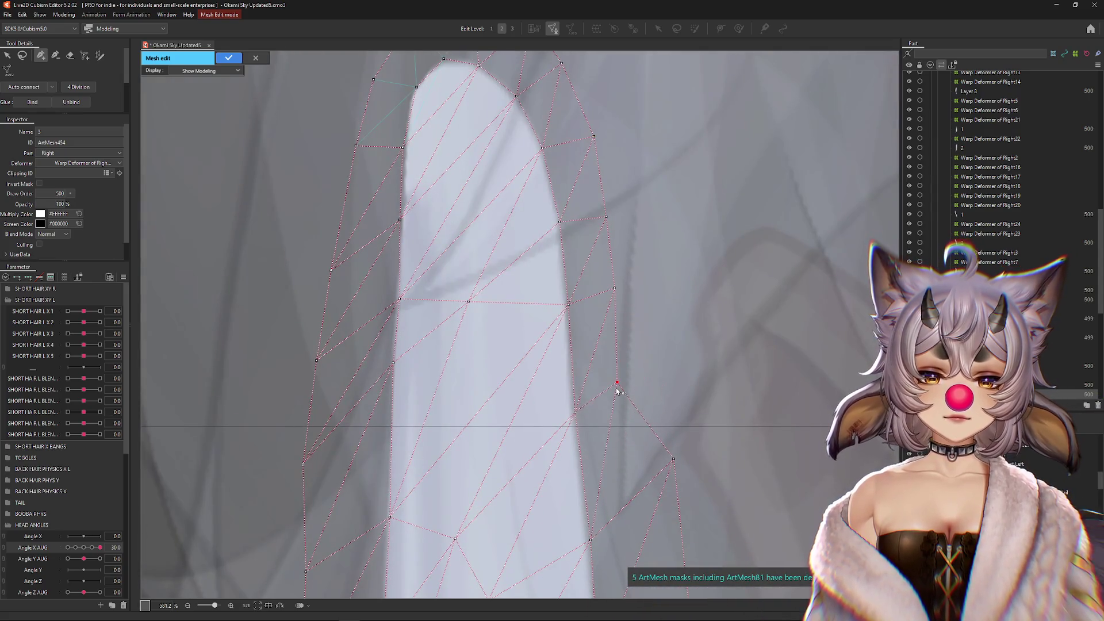
mouse_move(670, 454)
left_mouse_down()
mouse_move(655, 251)
mouse_move(635, 302)
left_mouse_up()
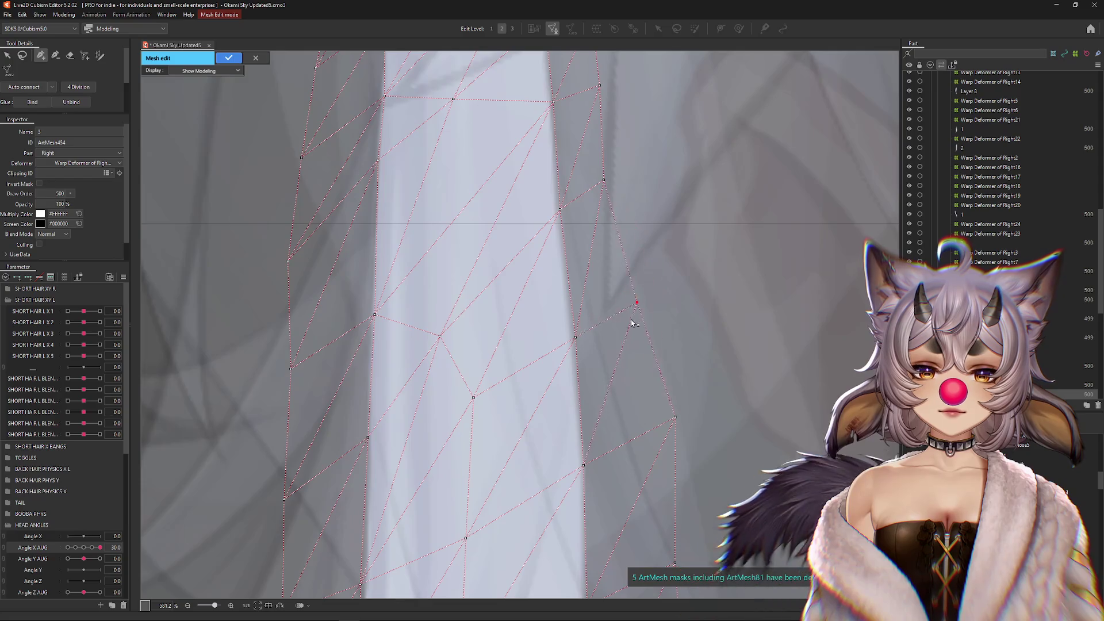
left_click_drag(632, 459, 618, 266)
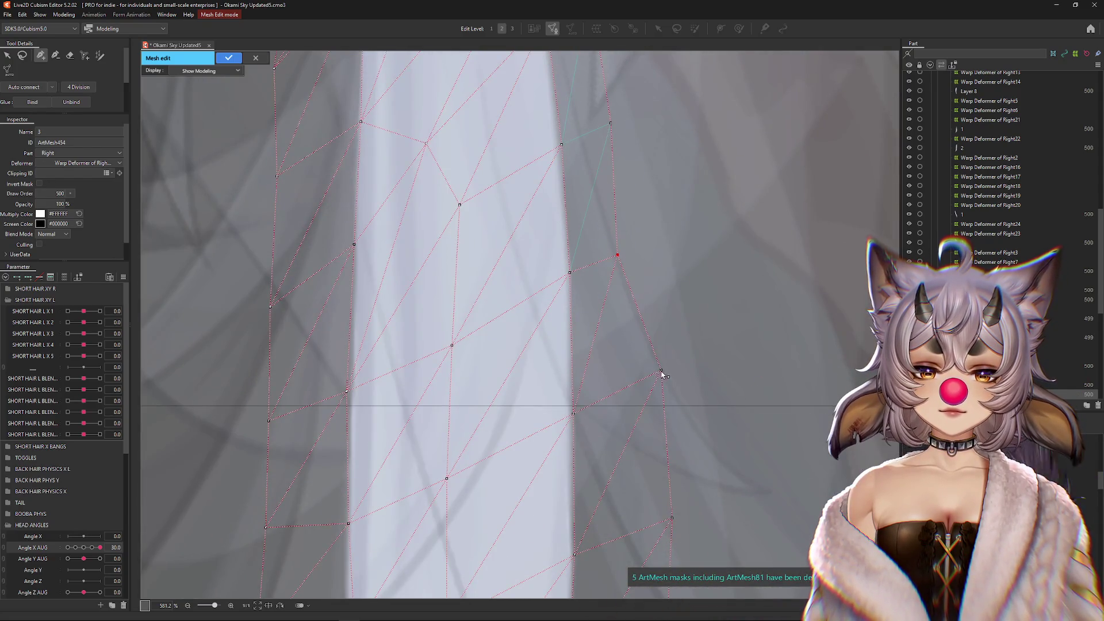
left_click_drag(678, 536, 662, 346)
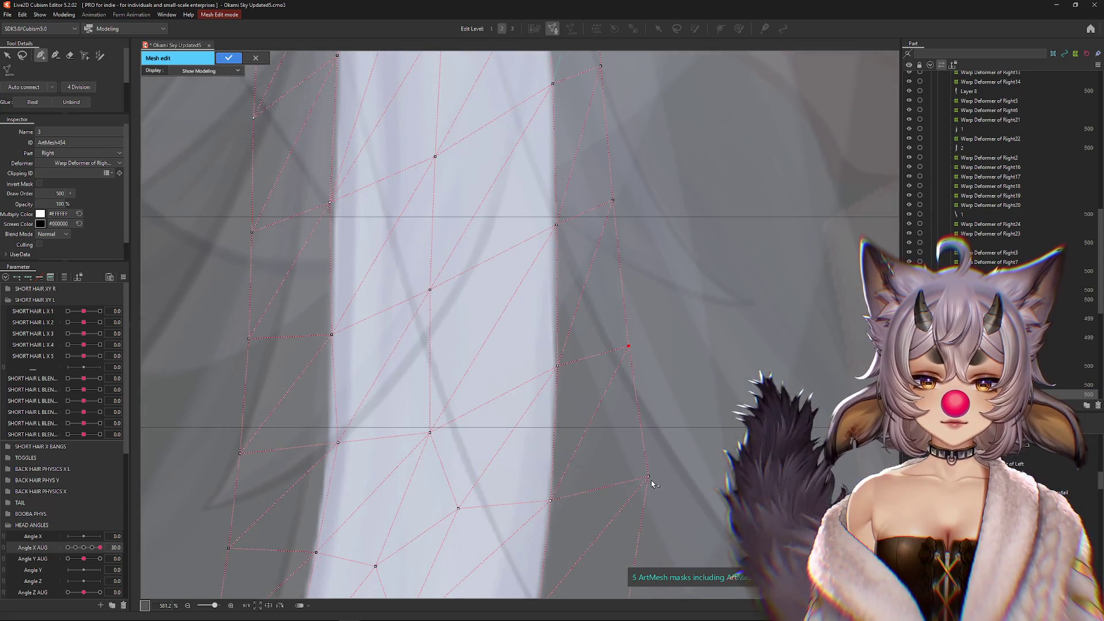
mouse_move(641, 442)
left_mouse_down()
mouse_move(668, 314)
mouse_move(650, 340)
left_mouse_up()
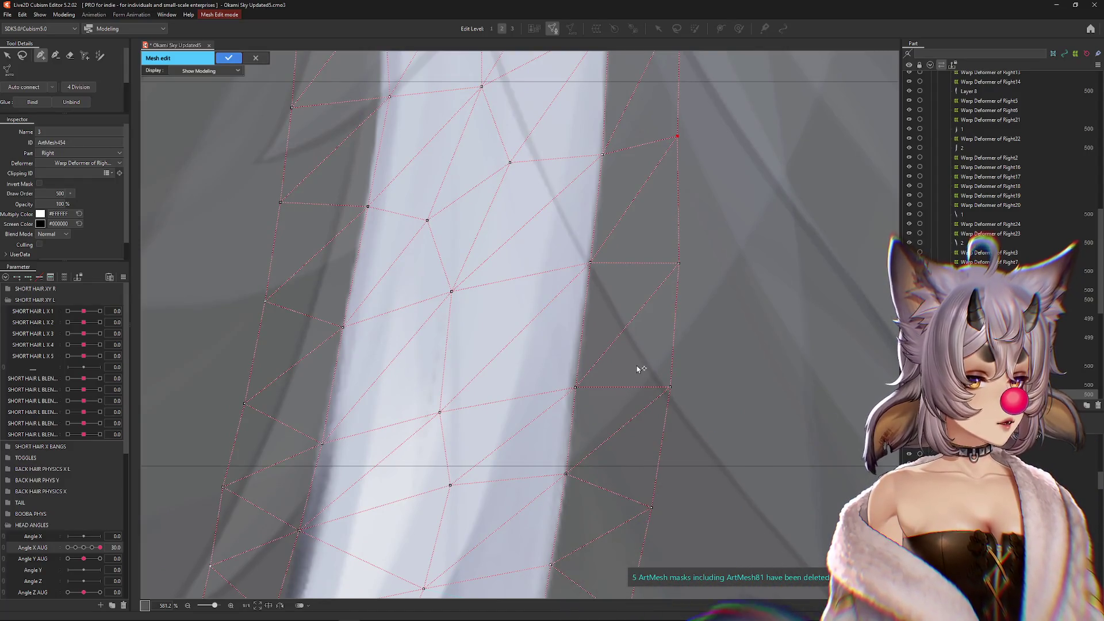
mouse_move(653, 407)
left_mouse_down()
mouse_move(599, 266)
mouse_move(605, 380)
left_mouse_up()
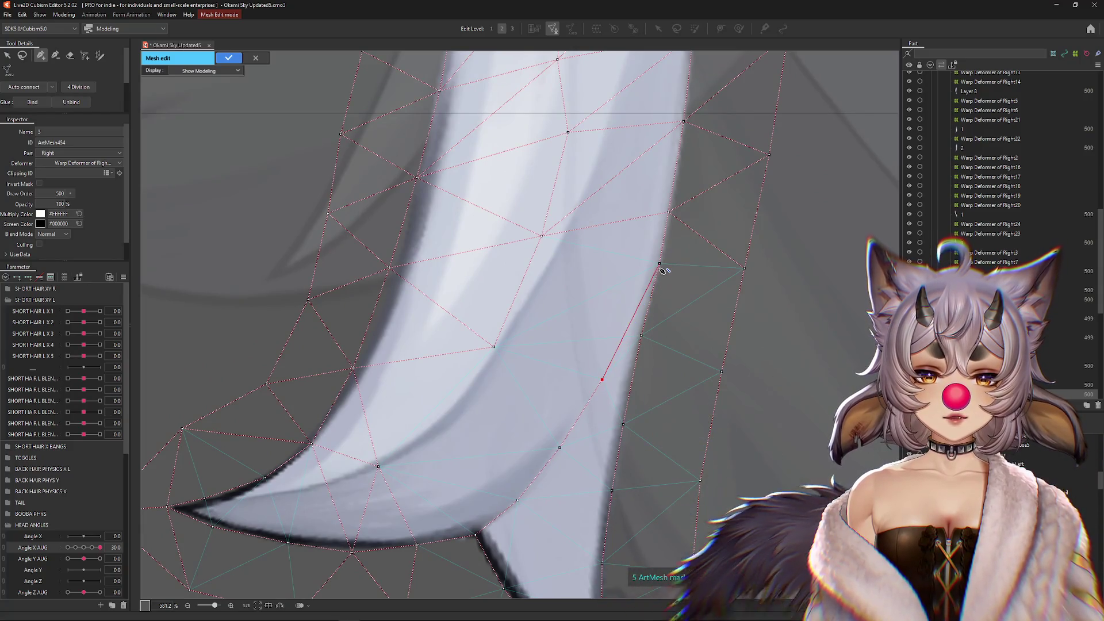
- Reshape the outline vertices around the pointed tip, adding two new edge vertices
left_click(633, 320)
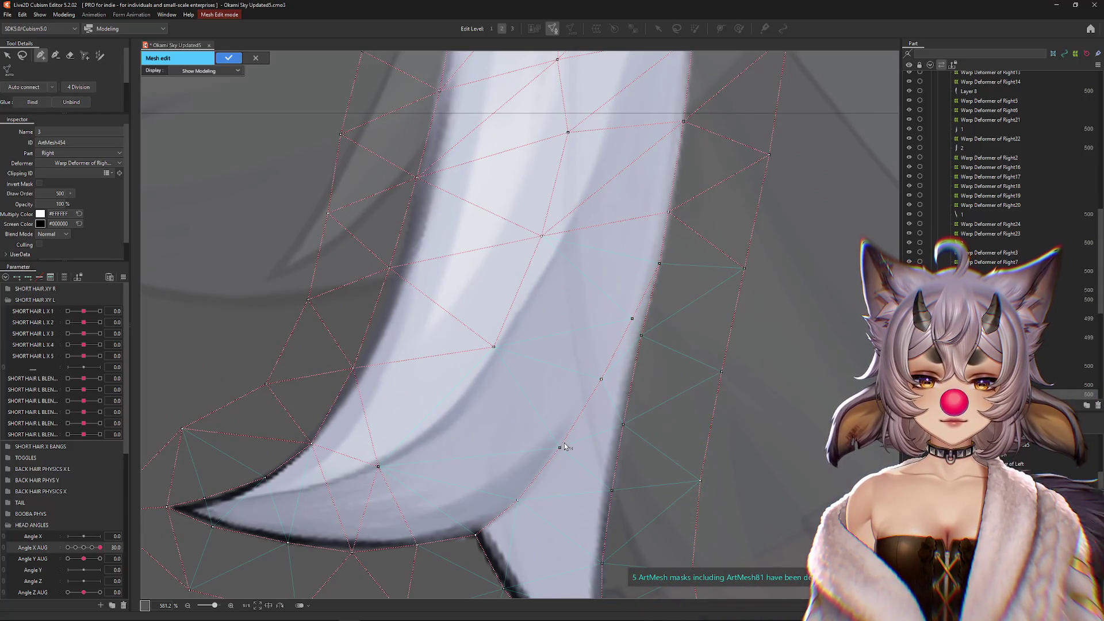
left_click_drag(552, 465, 776, 342)
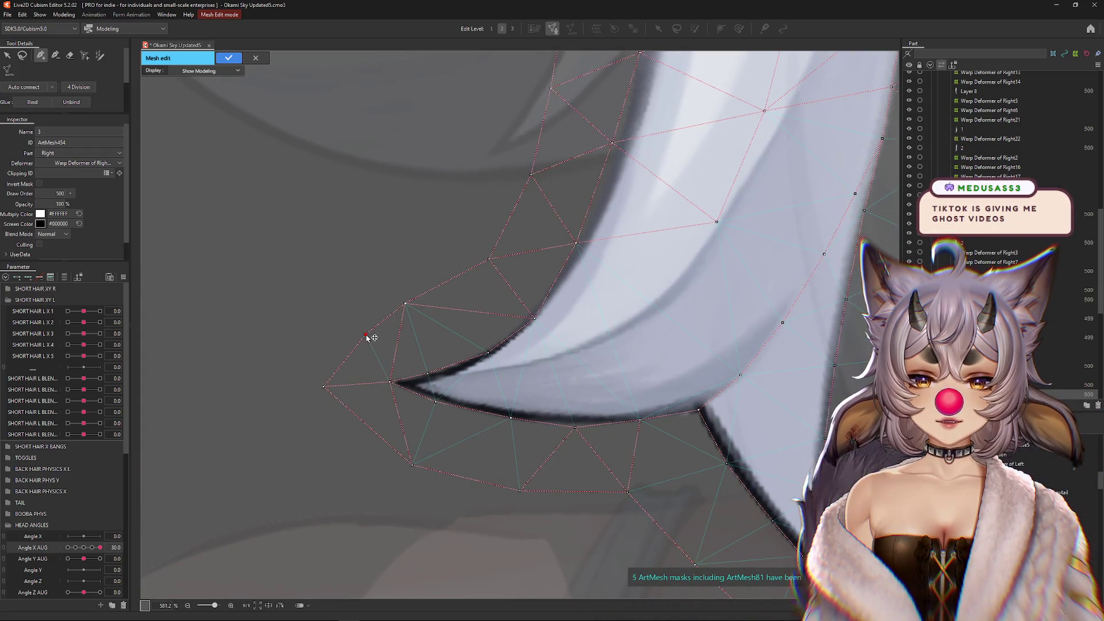
left_click_drag(324, 386, 344, 386)
left_click(364, 427)
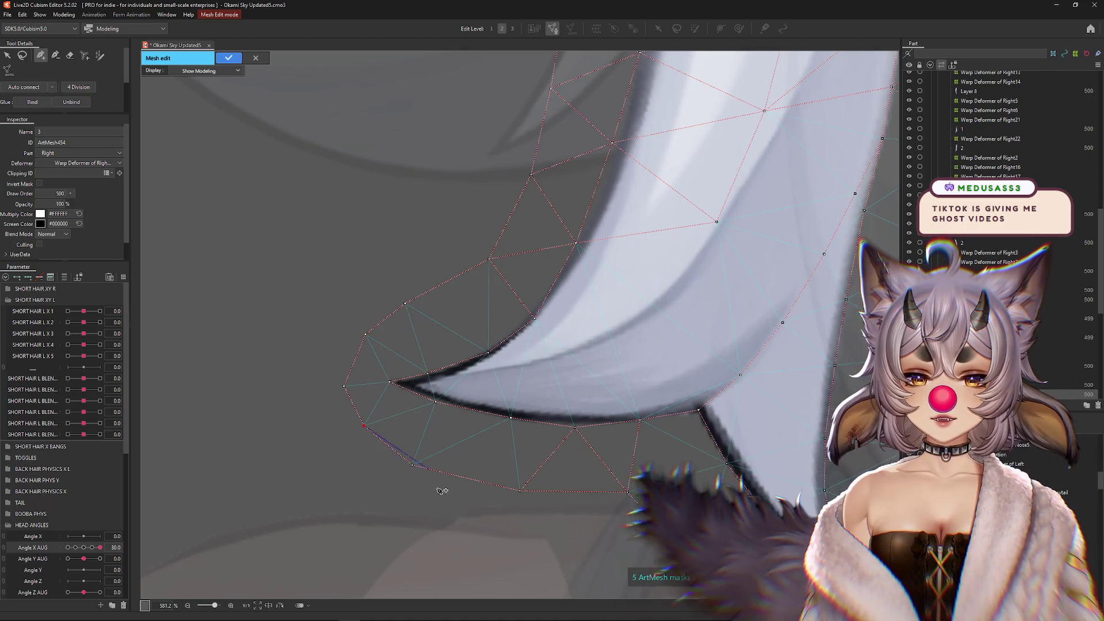
left_click_drag(412, 465, 408, 458)
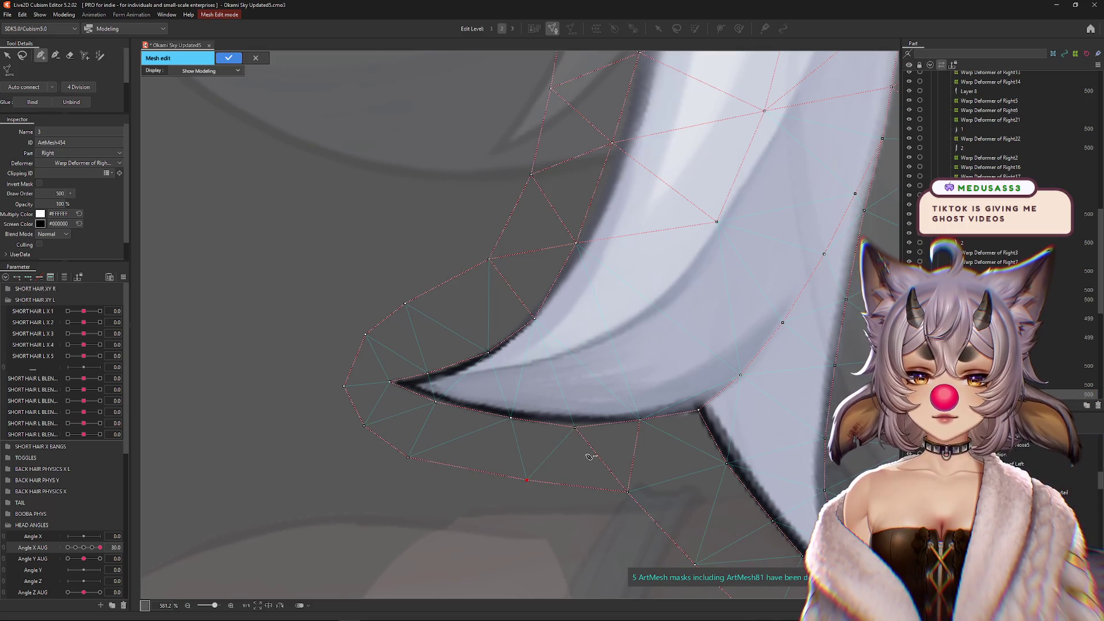
left_click_drag(623, 450, 626, 394)
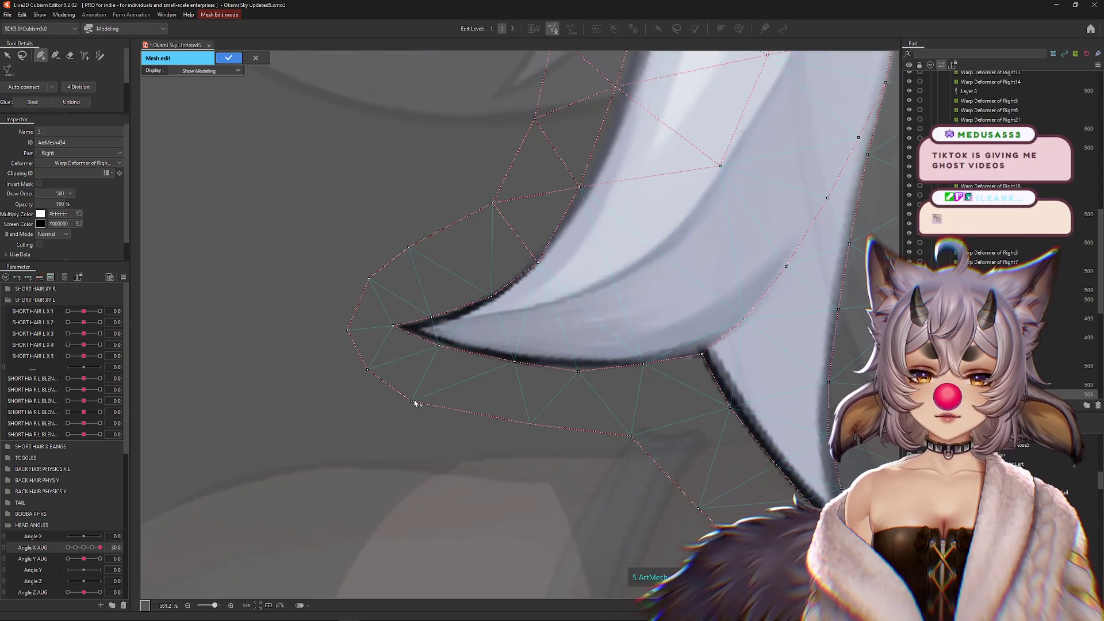
left_click_drag(415, 403, 454, 405)
left_click_drag(347, 330, 353, 346)
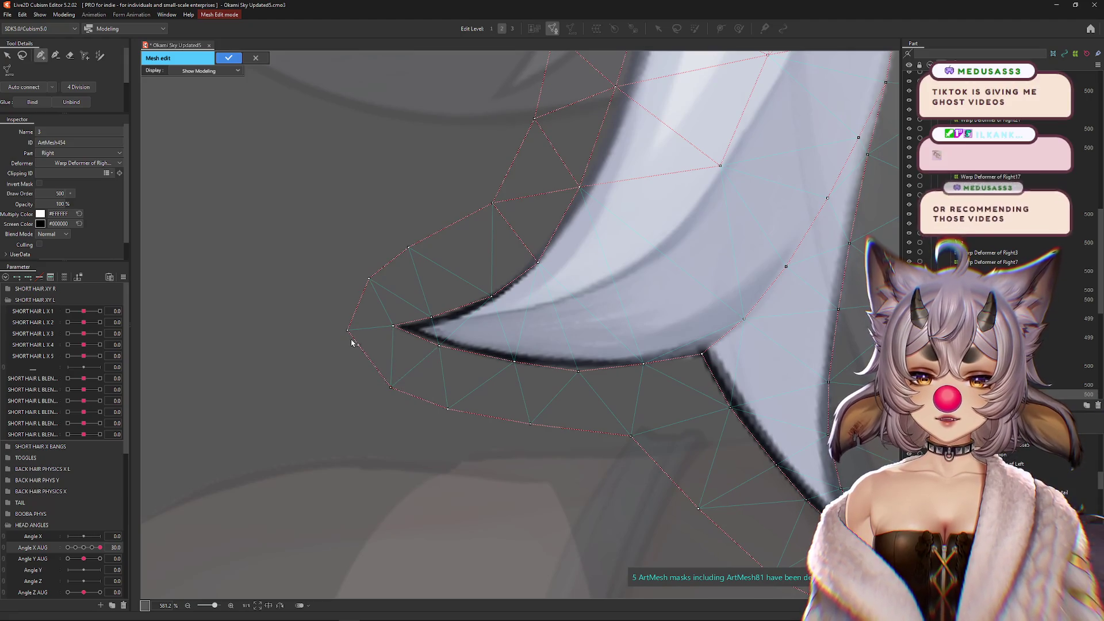
left_click_drag(369, 278, 363, 291)
left_click_drag(409, 247, 416, 255)
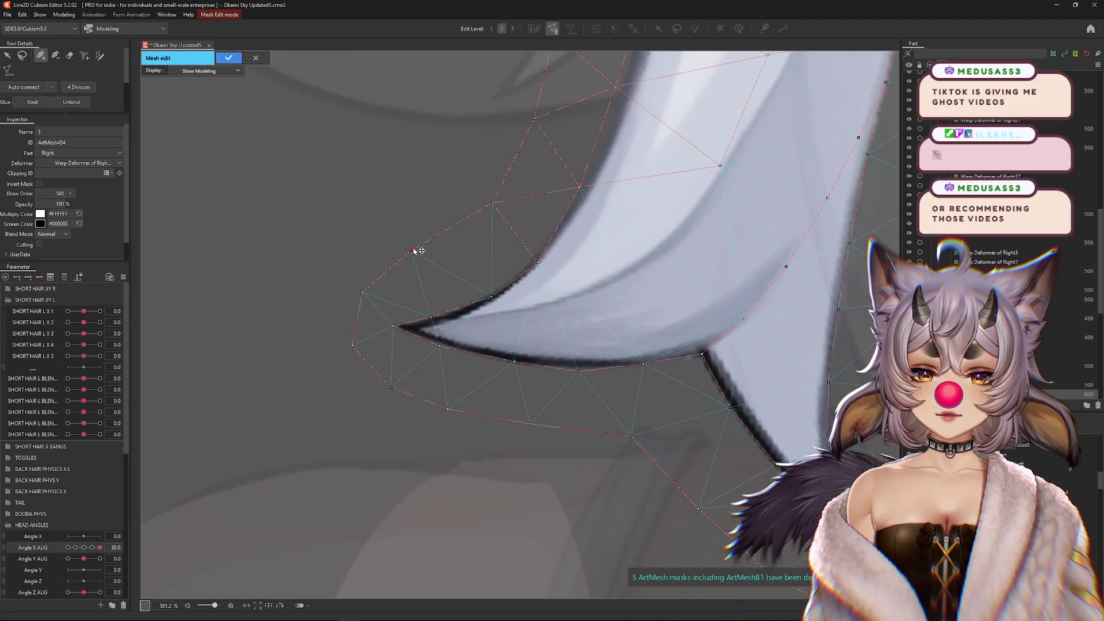
mouse_move(477, 208)
left_mouse_down()
mouse_move(480, 296)
mouse_move(441, 312)
left_mouse_up()
left_click(506, 322)
left_click_drag(508, 325, 512, 329)
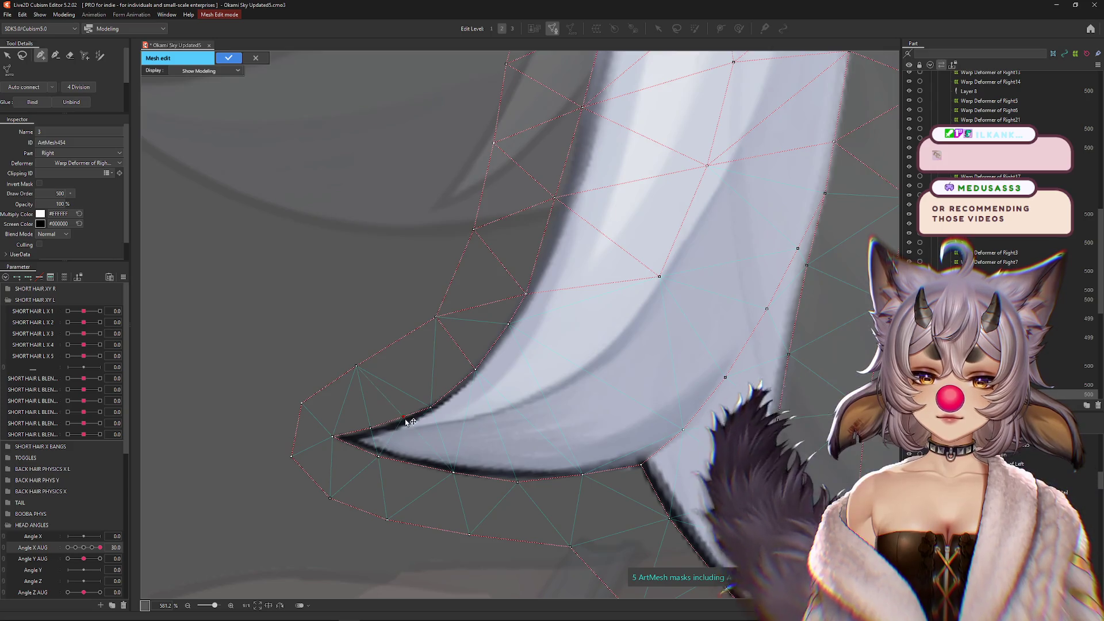
- Chain an interior vertex line from the tip up the strand's inner curve, removing one unwanted vertex
left_click(333, 437)
left_click(391, 439)
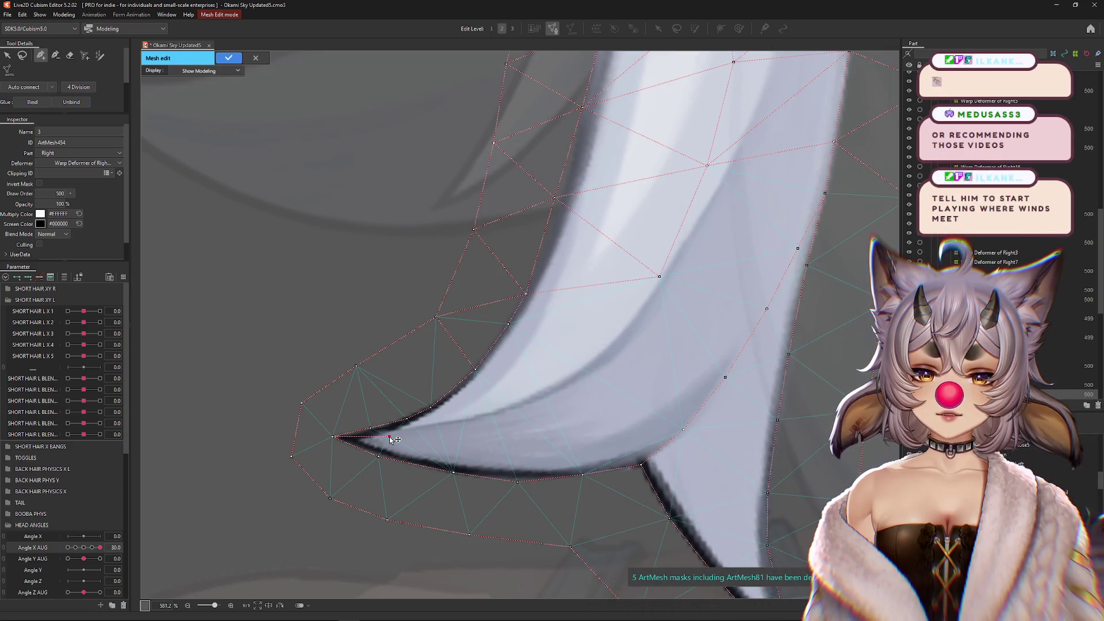
left_click(488, 418)
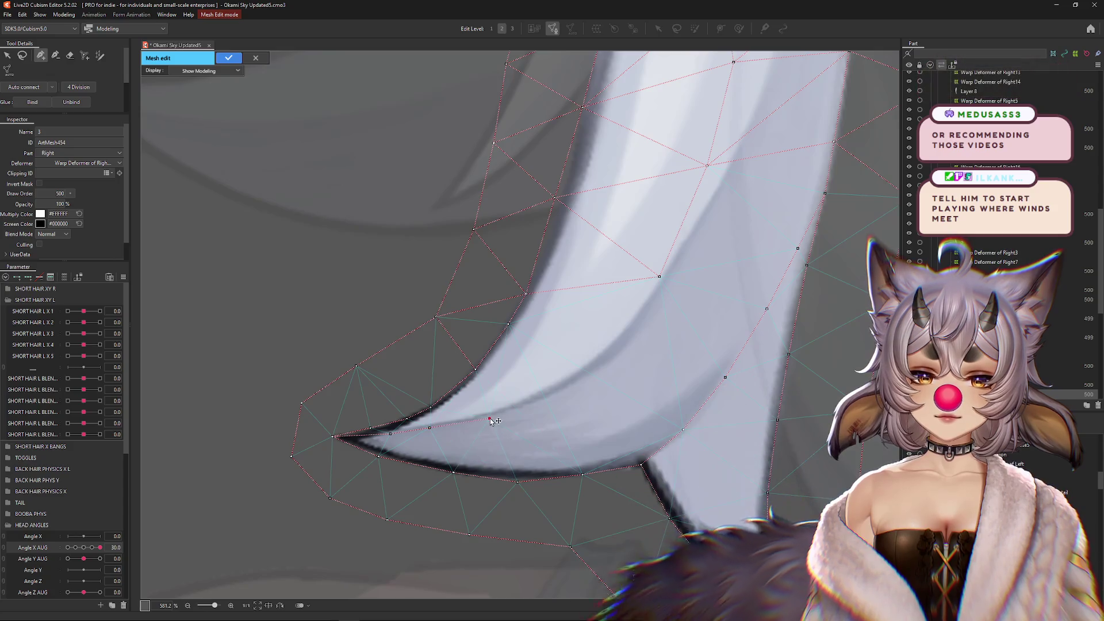
left_click(586, 372)
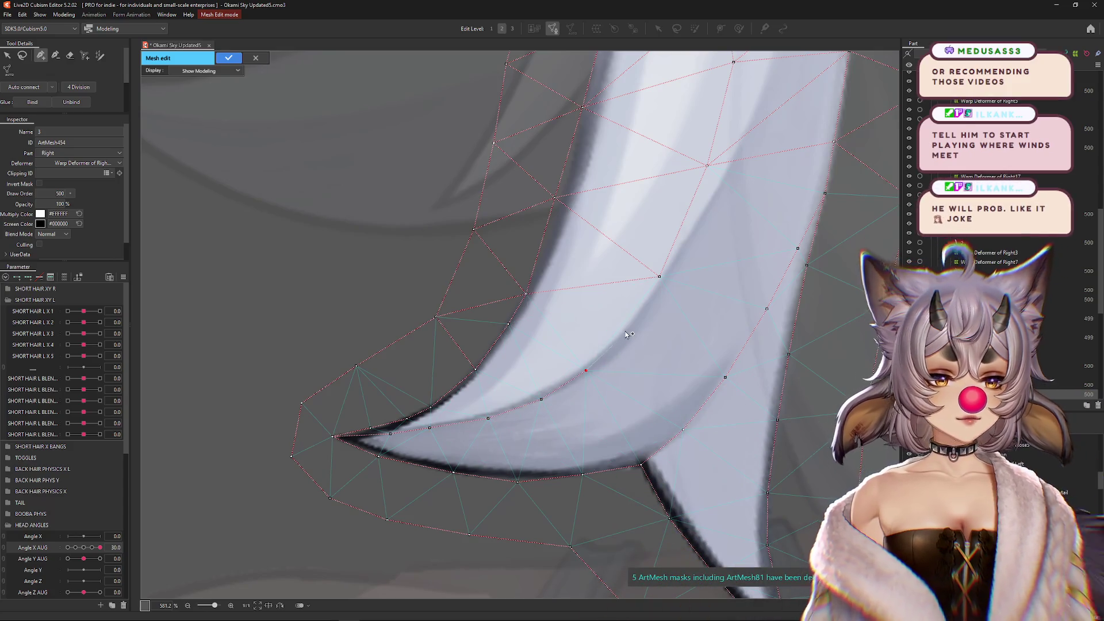
scroll(627, 334, "up", 1)
scroll(604, 363, "up", 1)
scroll(588, 380, "up", 1)
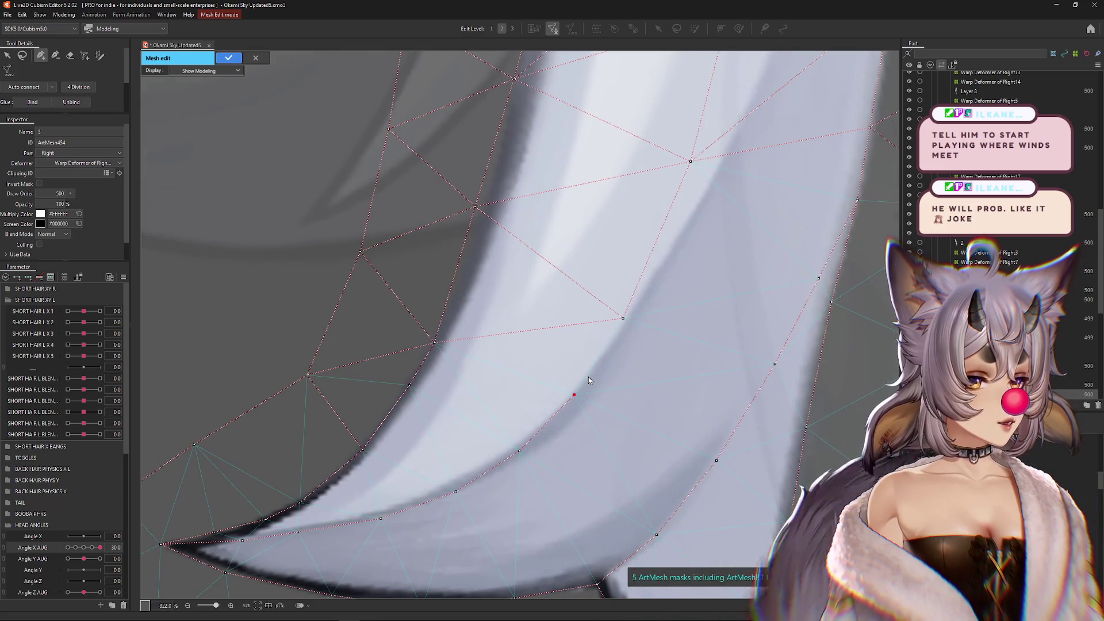
scroll(601, 347, "down", 3)
left_click(615, 326, "ctrl")
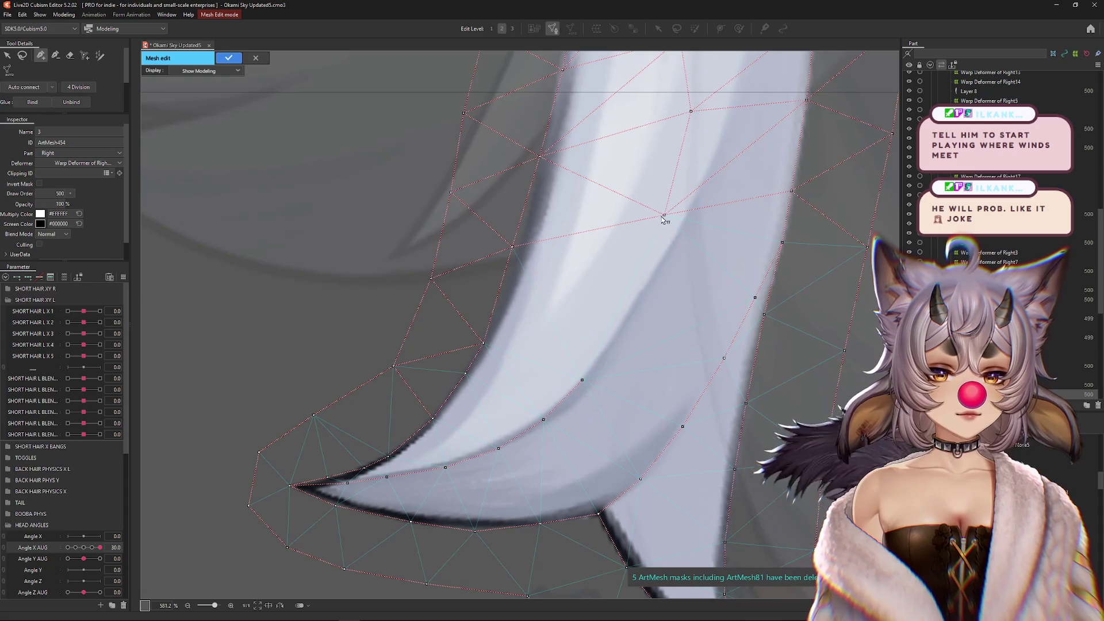
left_click(627, 315)
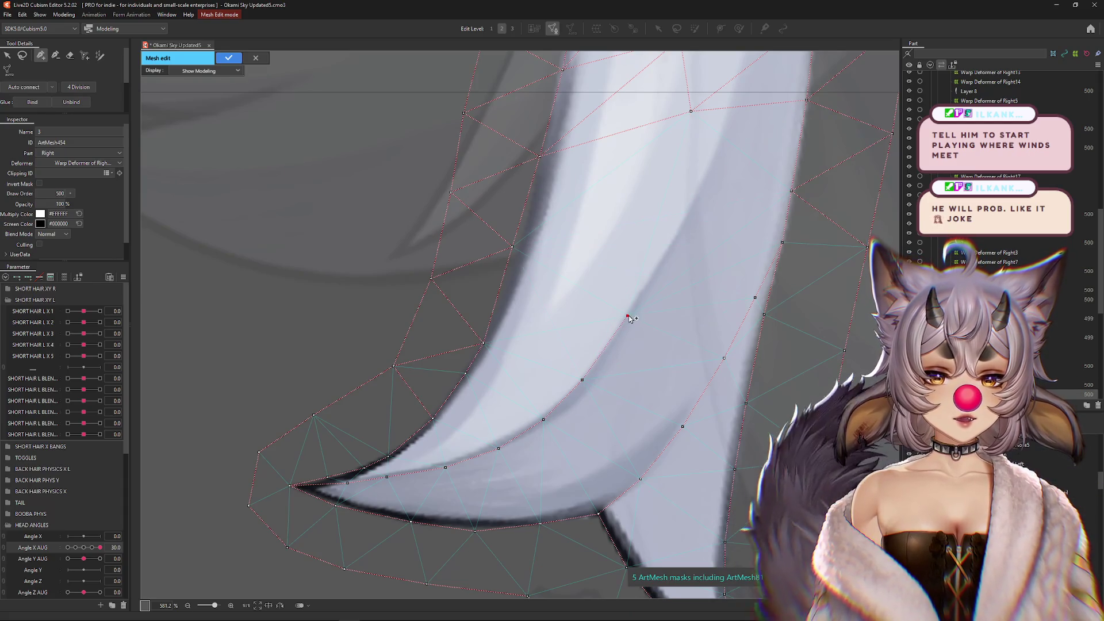
left_click(667, 255)
left_click(704, 179)
left_click_drag(707, 170, 517, 242)
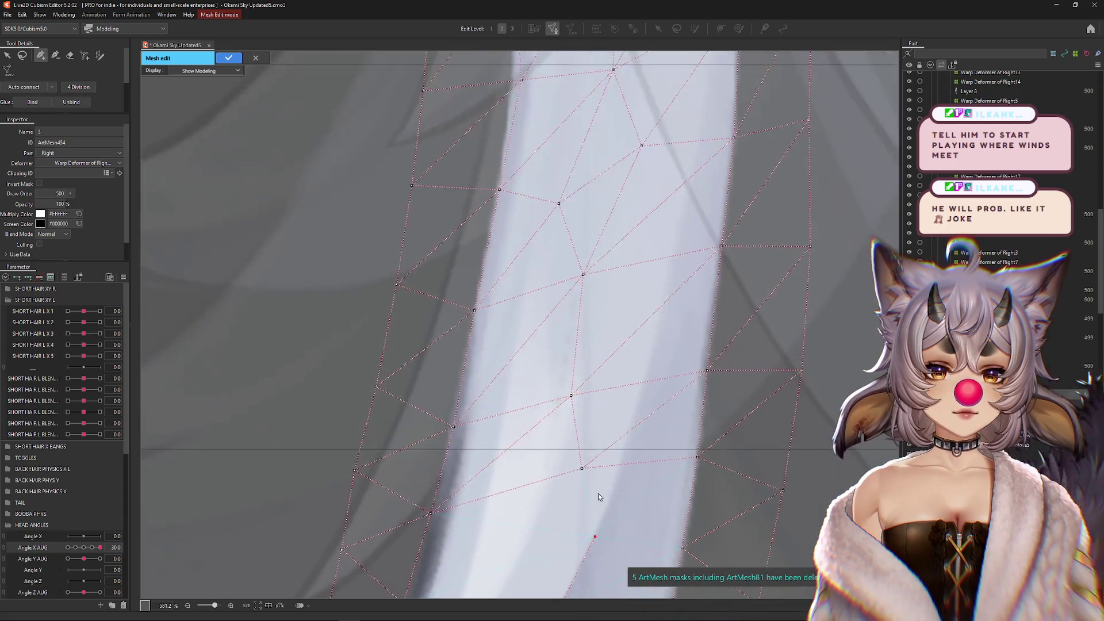
- Erase the interior vertices across the white strand with the eraser
scroll(517, 241, "down", 1)
key("e")
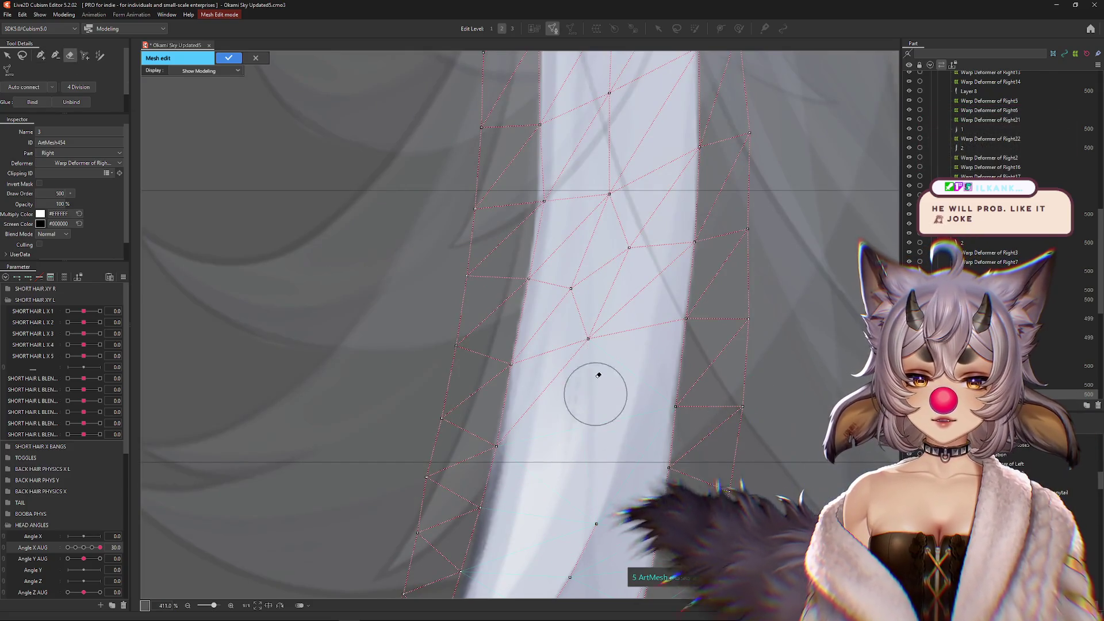
left_click_drag(620, 197, 586, 295)
left_click_drag(589, 251, 584, 313)
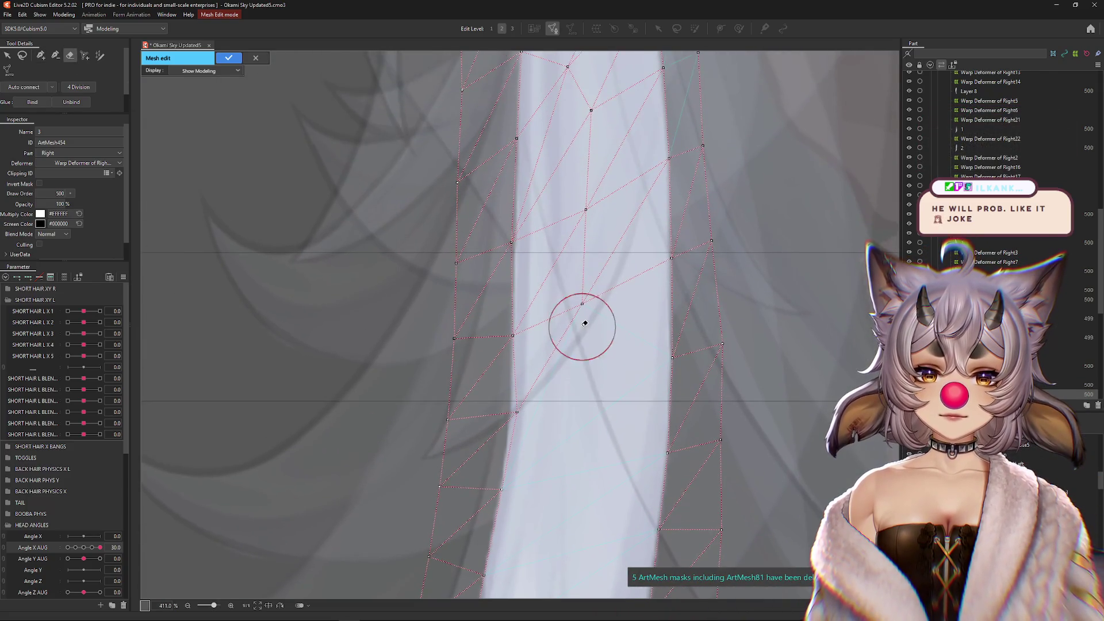
left_click(584, 313)
mouse_move(589, 247)
left_mouse_down()
mouse_move(587, 352)
mouse_move(567, 207)
mouse_move(594, 363)
left_mouse_up()
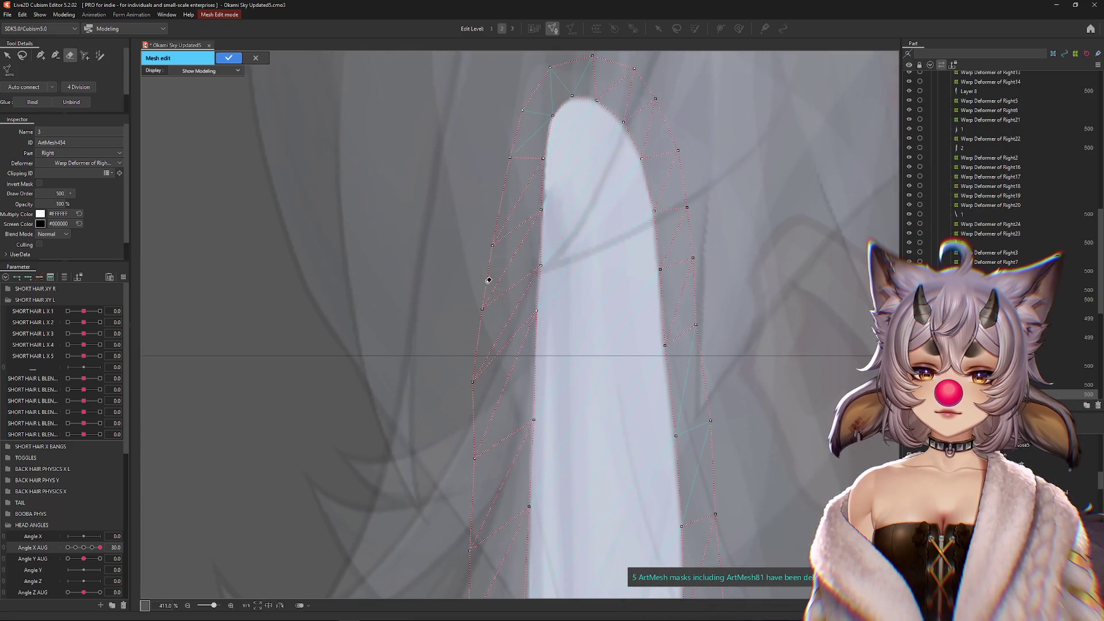
- Shift the left-edge vertices up along the outline and add a vertex on the strand's edge
left_click(40, 56)
mouse_move(517, 182)
left_mouse_down()
mouse_move(509, 320)
mouse_move(508, 273)
left_mouse_up()
left_click_drag(483, 384, 490, 339)
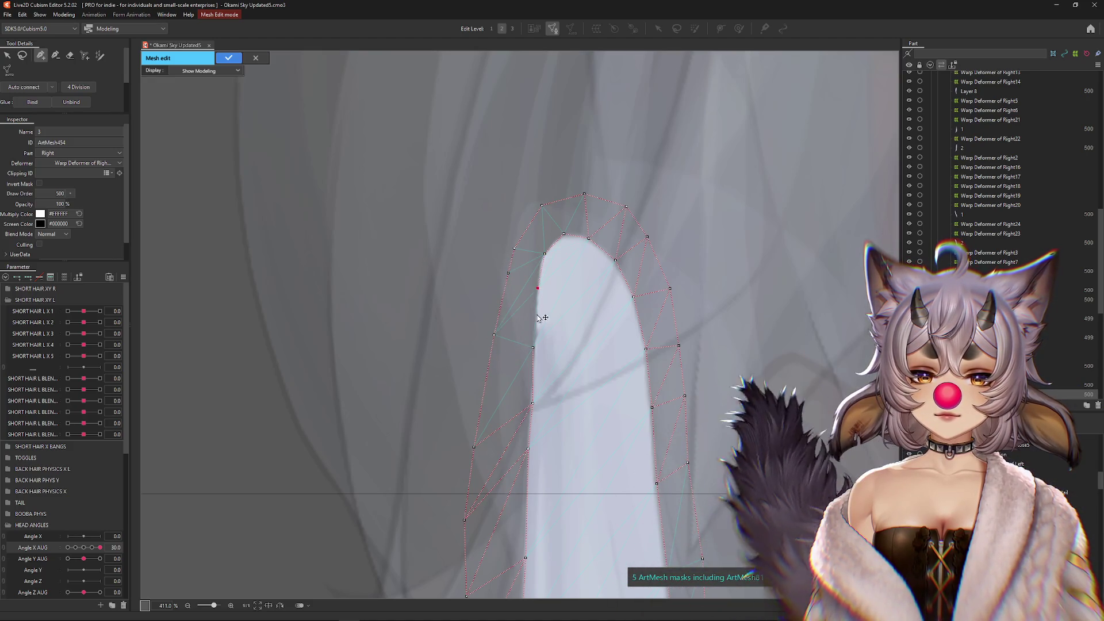
left_click(533, 347)
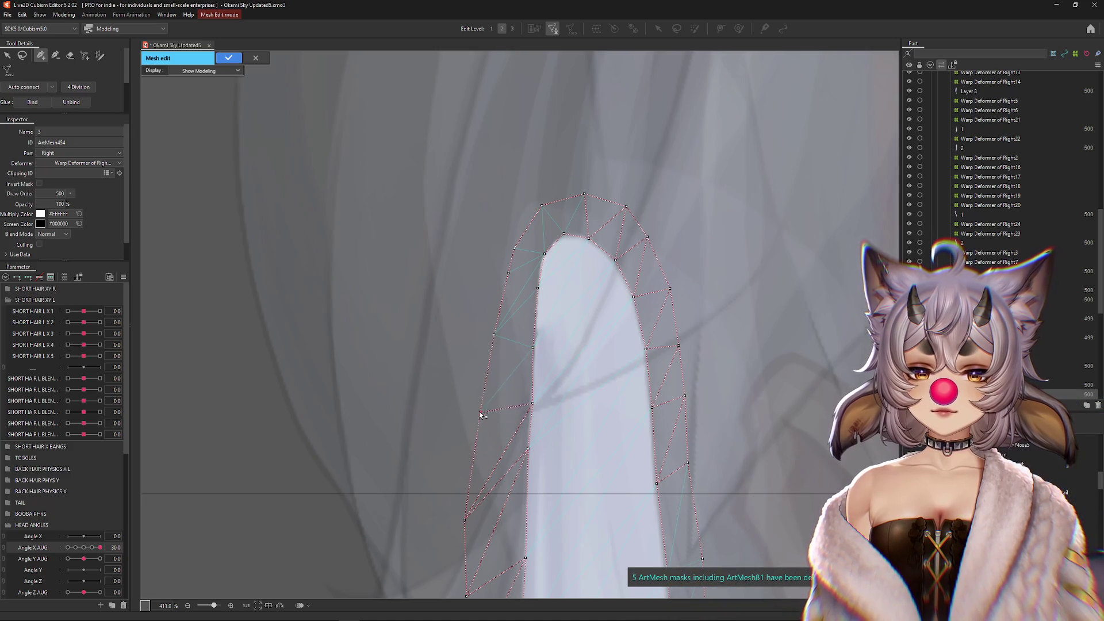
left_click_drag(480, 414, 487, 393)
left_click_drag(465, 520, 508, 320)
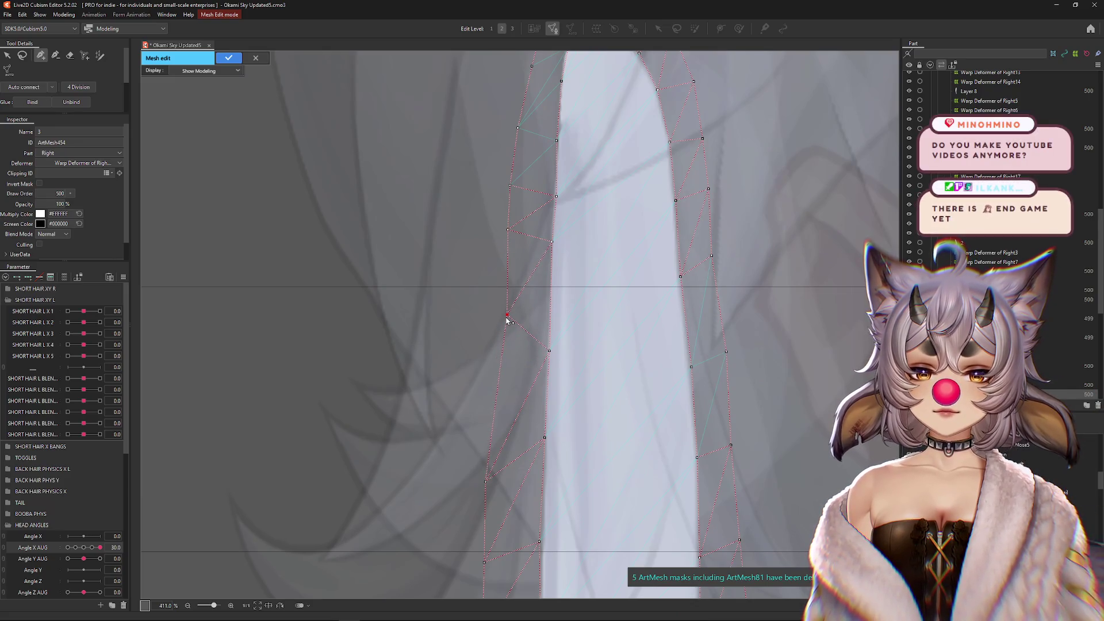
left_click(564, 294)
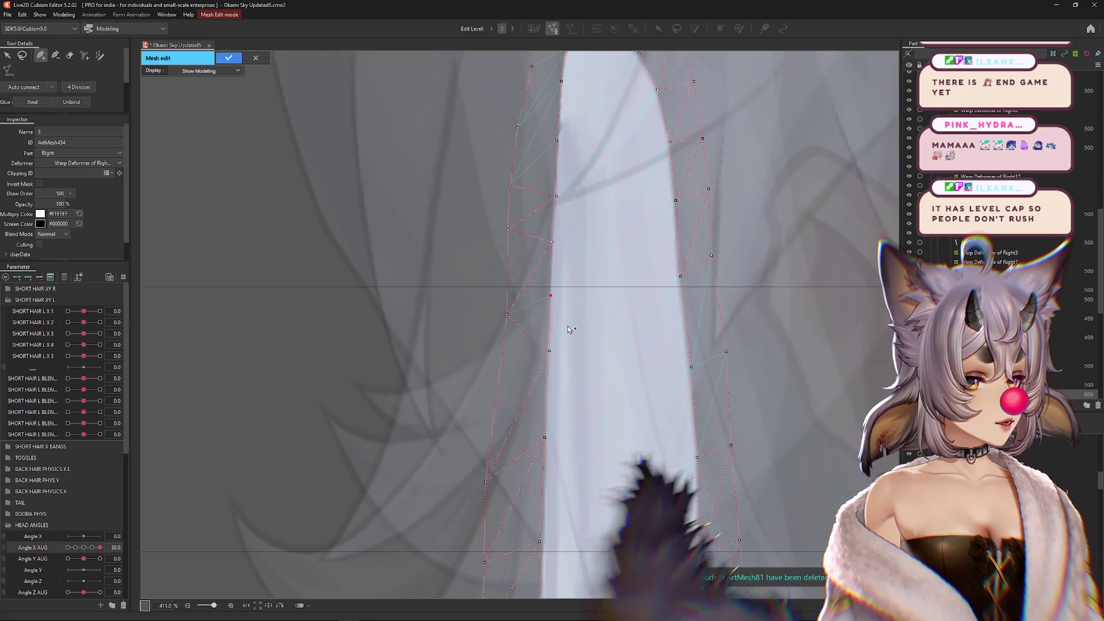
- Pull the lower-left vertex onto the hair edge, add an edge vertex, and nudge an upper vertex
scroll(542, 374, "down", 2)
left_click(486, 403)
left_click_drag(489, 396, 507, 353)
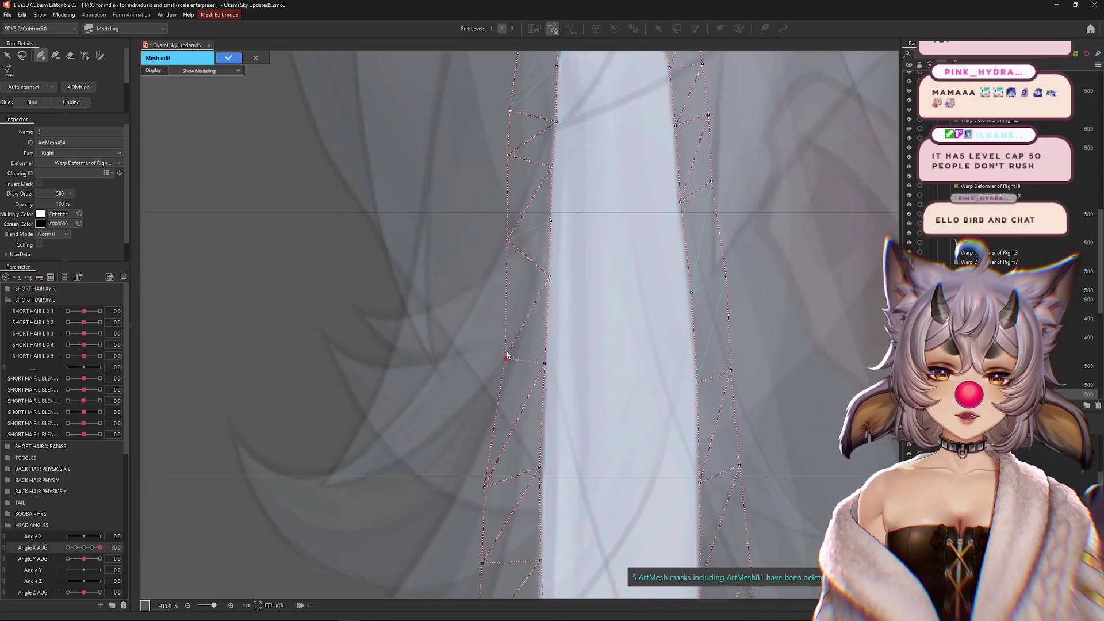
left_click(546, 326)
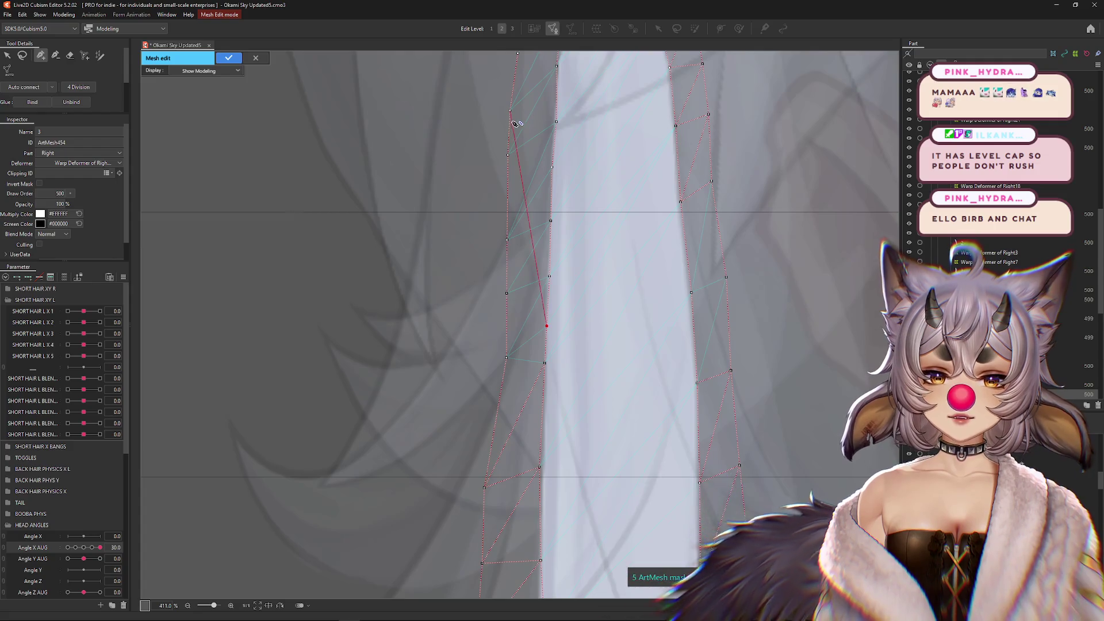
left_click_drag(507, 154, 495, 347)
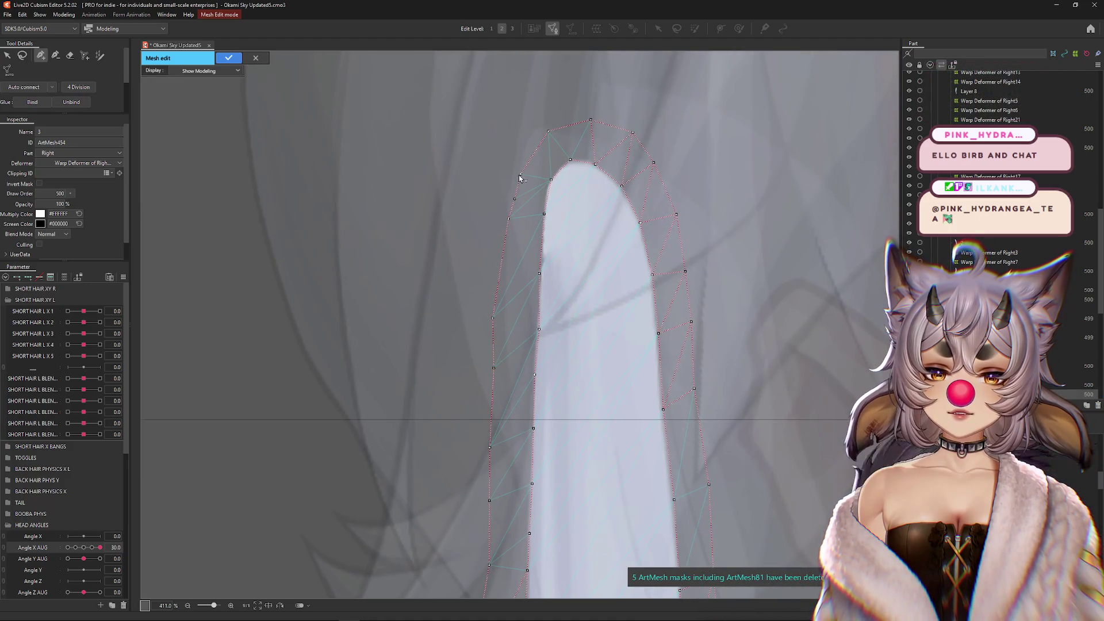
- Add vertices near the strand's rounded top and left edge, linking an interior line between them
left_click(530, 153)
left_click(521, 176)
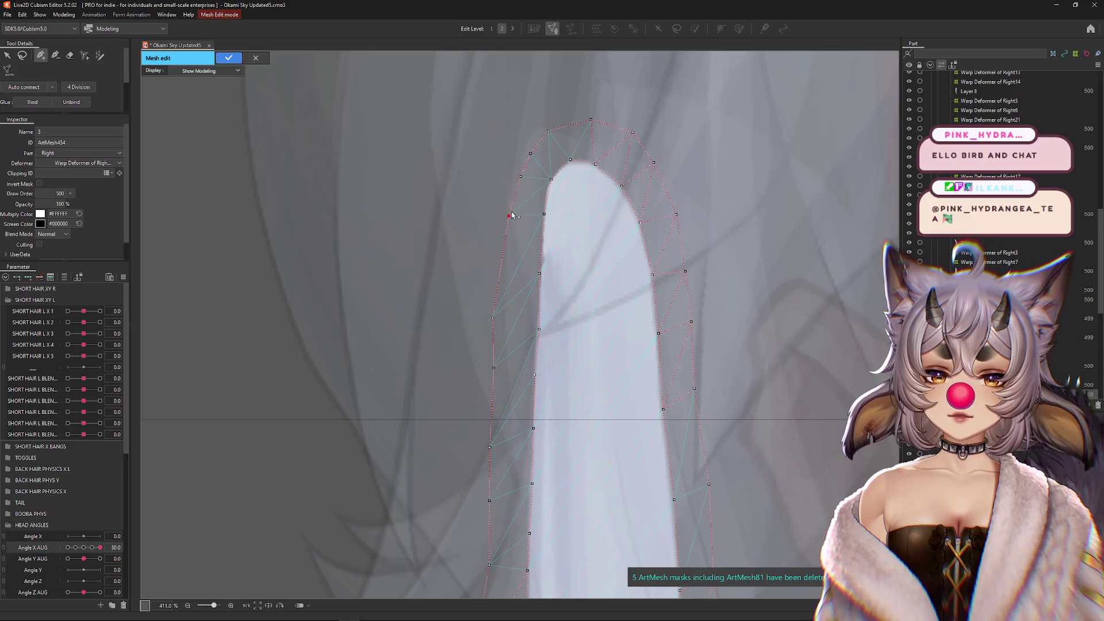
left_click(503, 290)
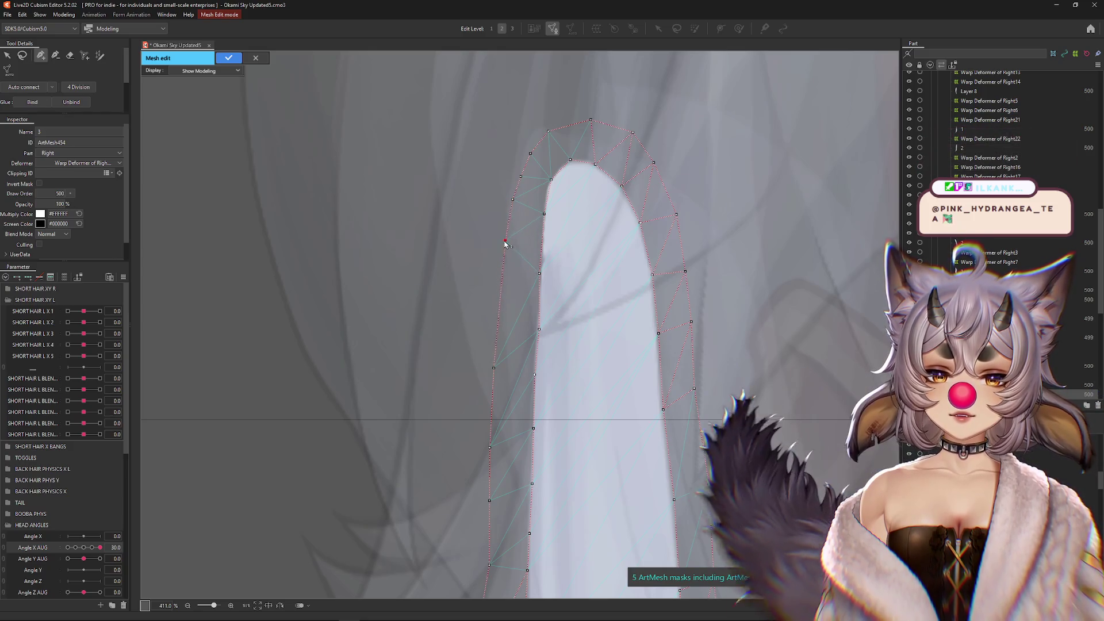
left_click_drag(502, 242, 537, 277)
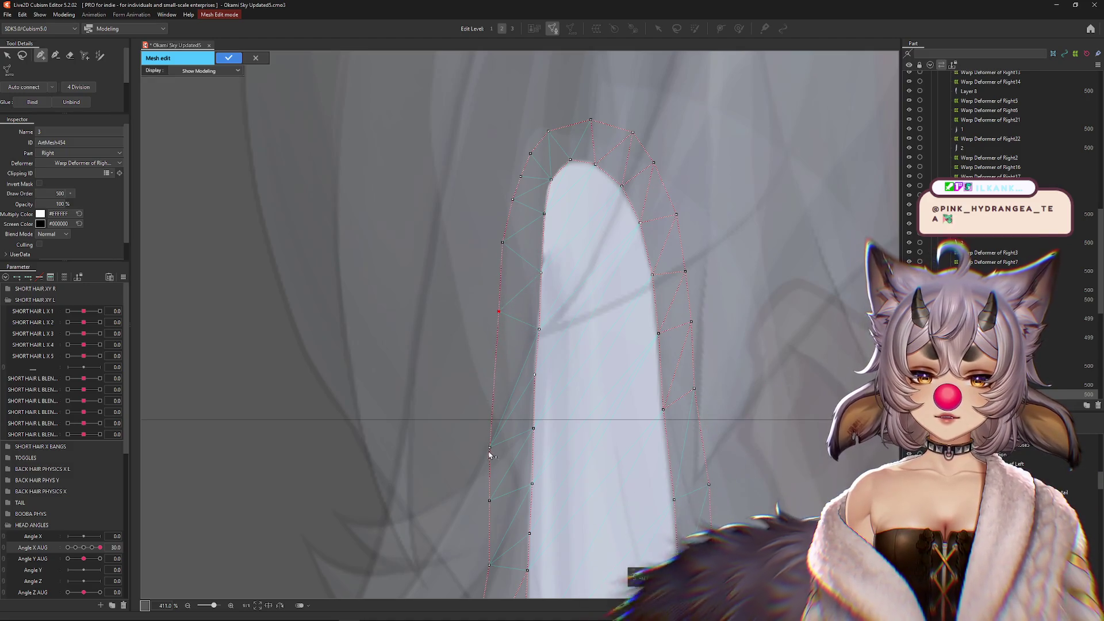
left_click(498, 379)
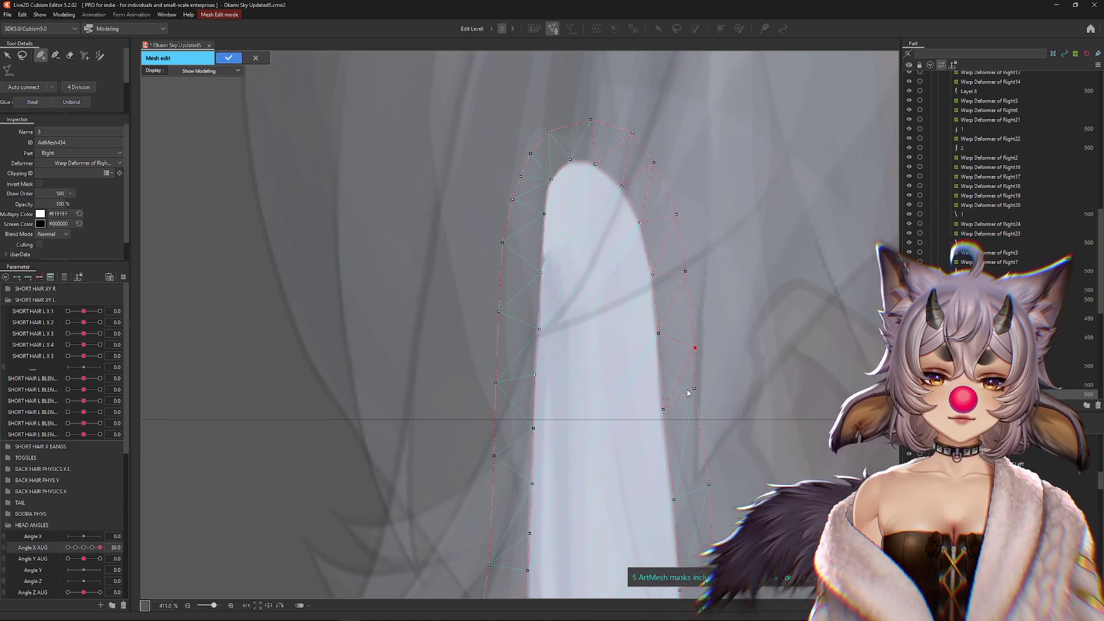
- Extend the vertex chain down the left edge and move those vertices inward onto the outline
left_click_drag(610, 424, 605, 344)
left_click_drag(600, 294, 595, 195)
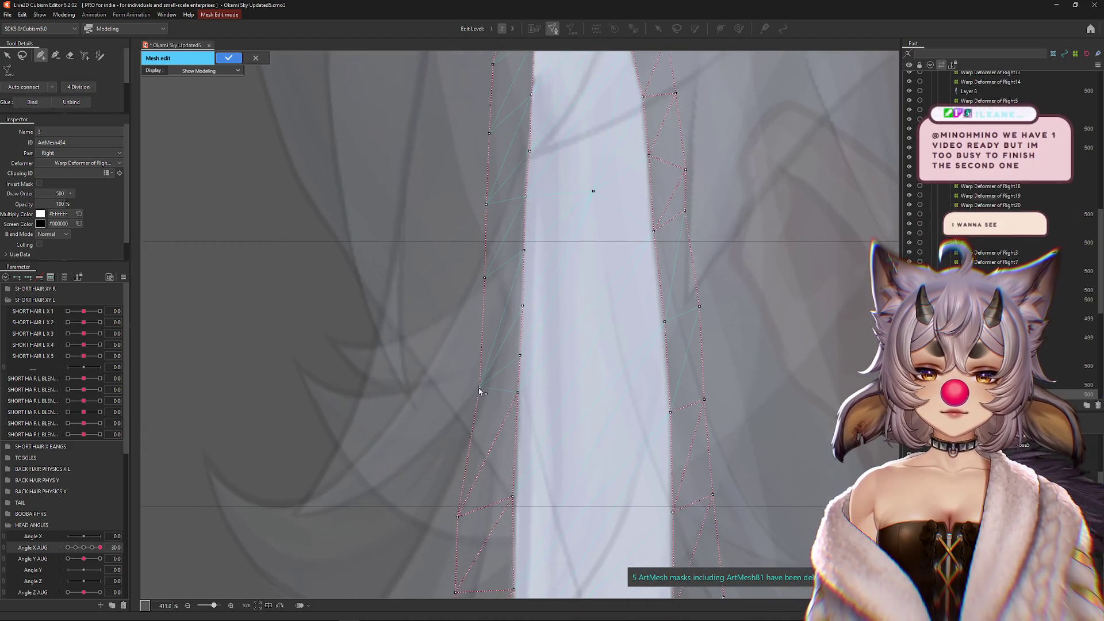
left_click(460, 515)
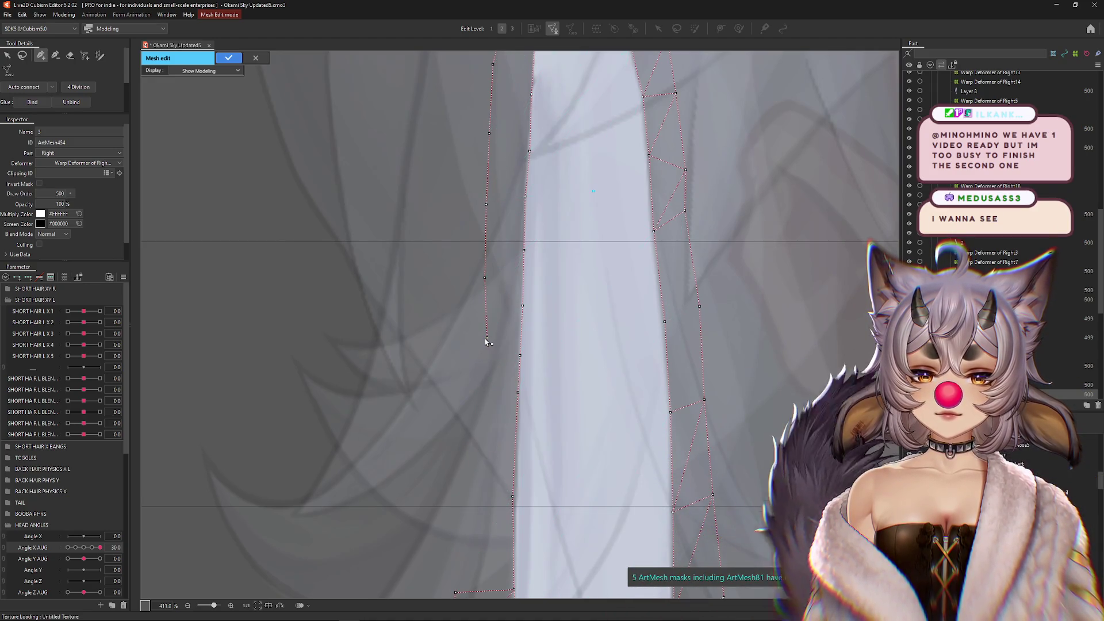
left_click(477, 413)
scroll(483, 374, "down", 3)
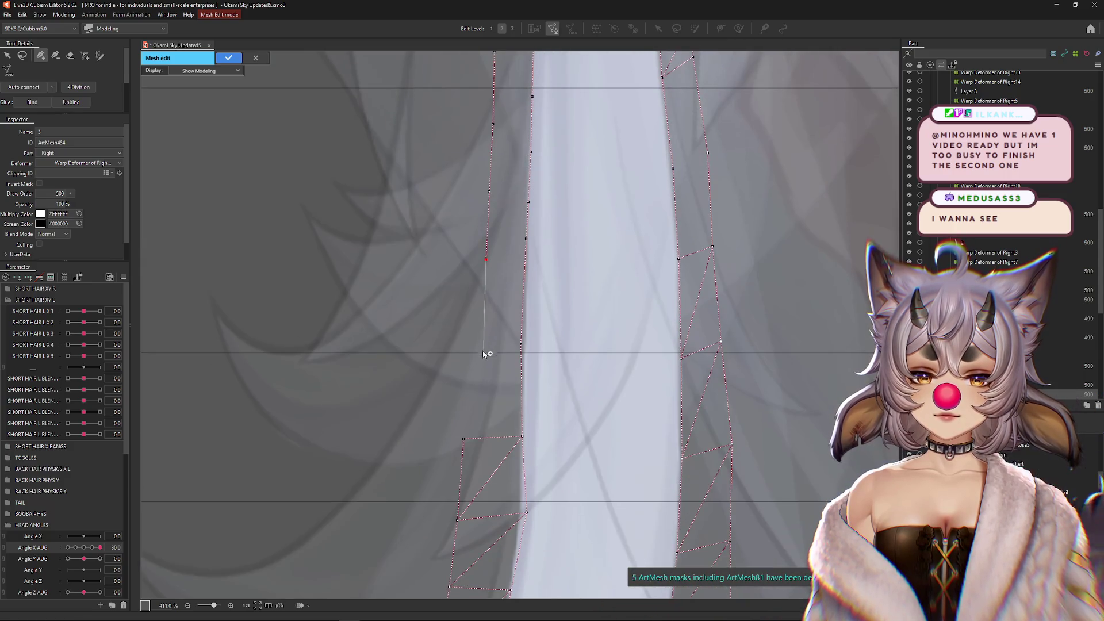
left_click_drag(463, 440, 477, 440)
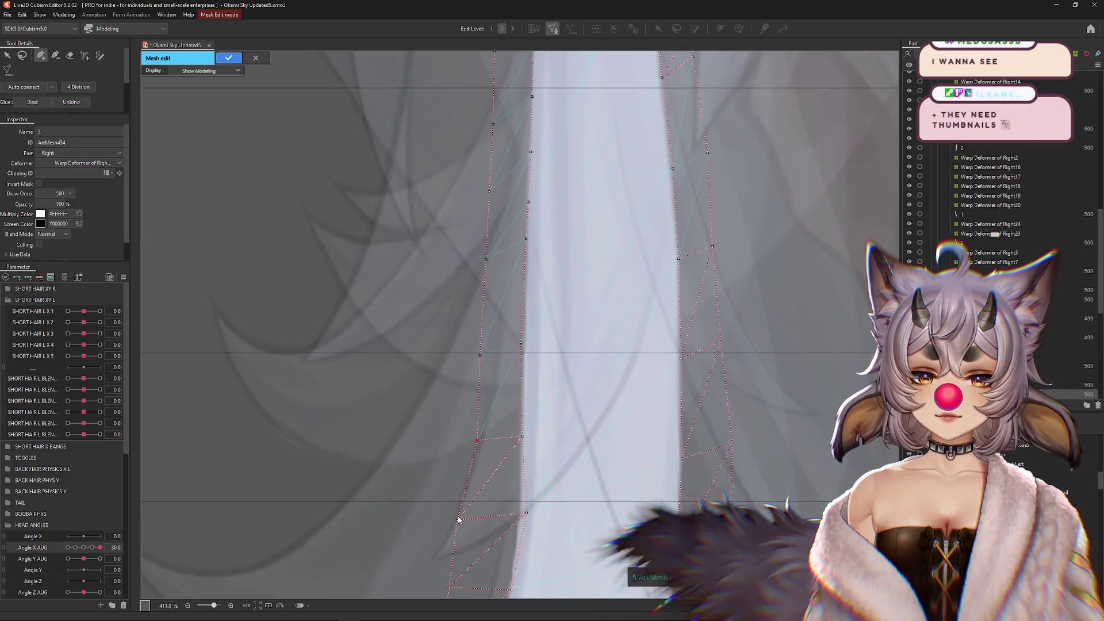
left_click_drag(458, 520, 475, 517)
left_click(524, 342)
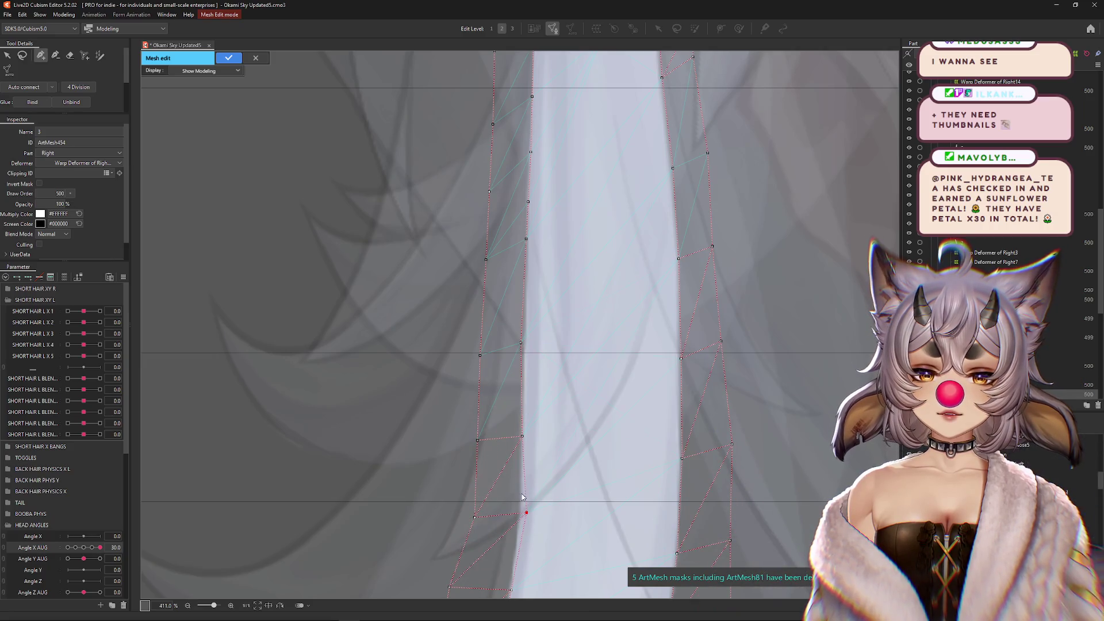
- Undo the two misplaced left-edge vertices and place two new ones higher on that edge
scroll(517, 529, "down", 3)
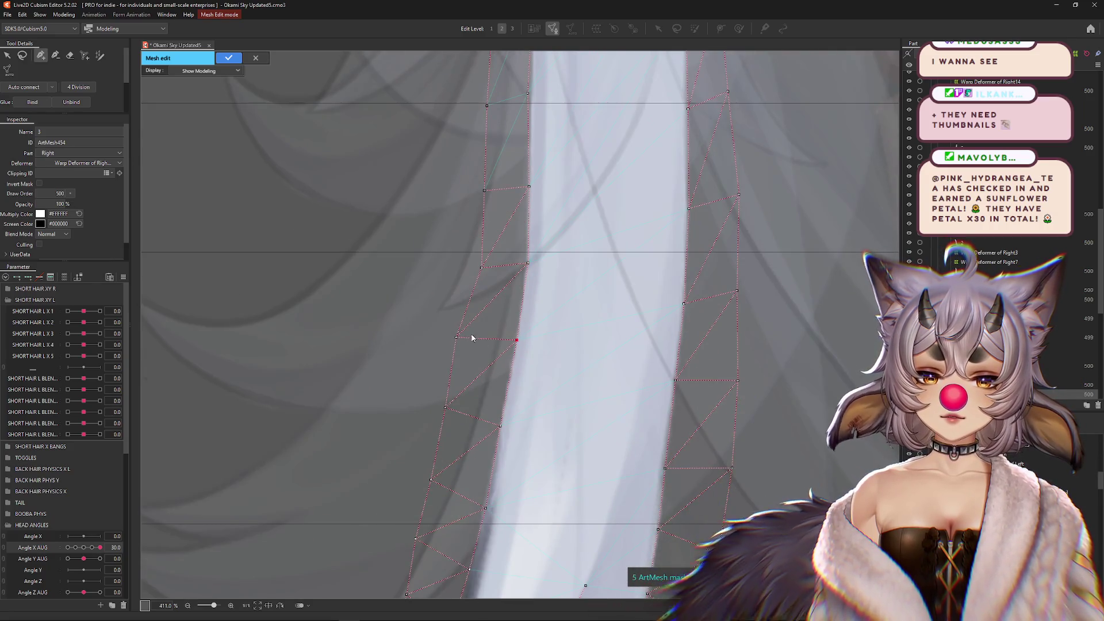
key("ctrl+z")
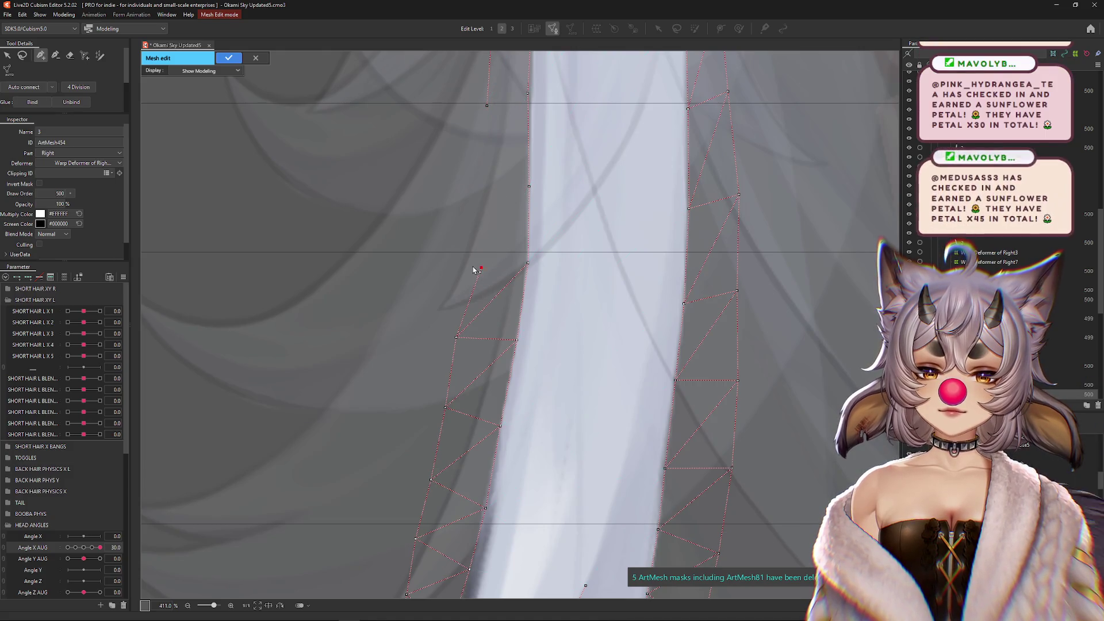
left_click(474, 265)
left_click(484, 188)
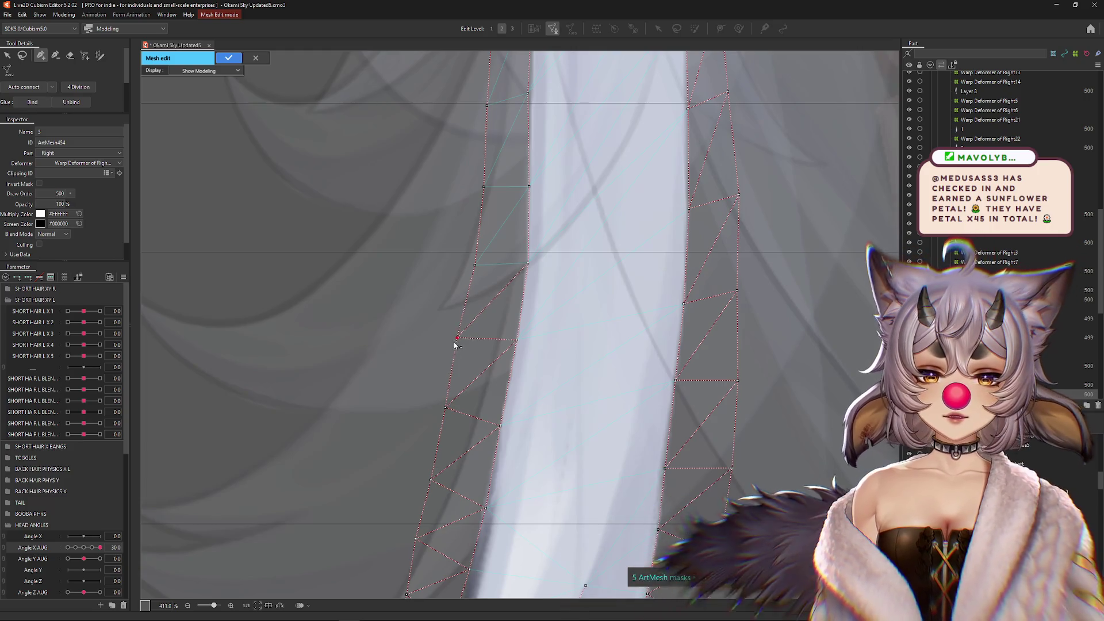
- Fine-tune the left-edge vertices so they follow the hair outline toward the curved tip
left_click_drag(456, 338, 463, 340)
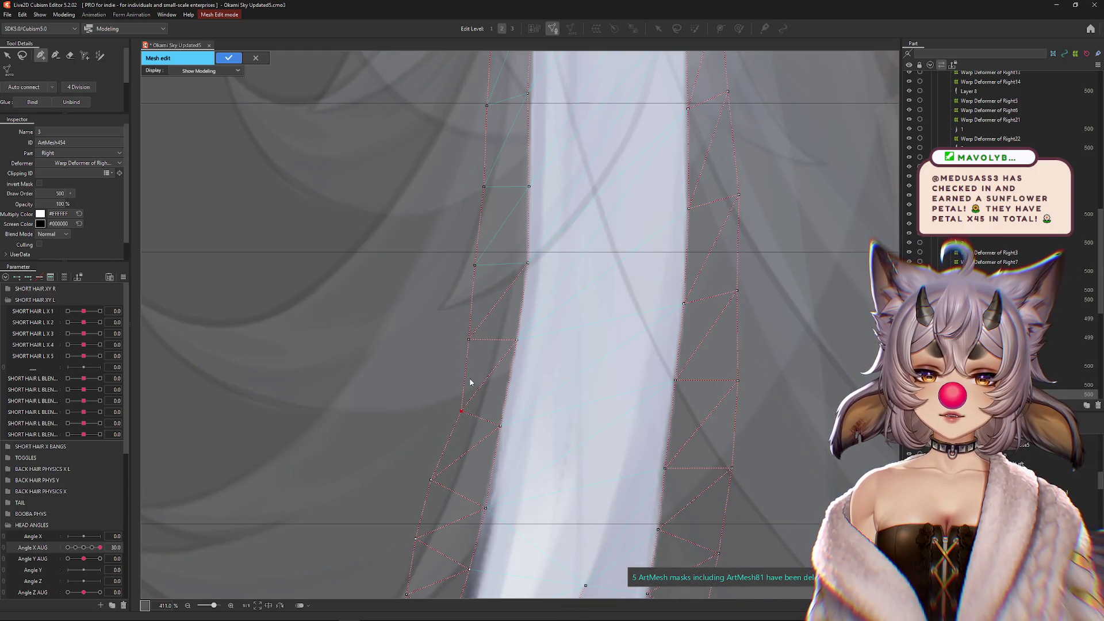
left_click_drag(462, 406, 456, 409)
left_click_drag(469, 339, 467, 329)
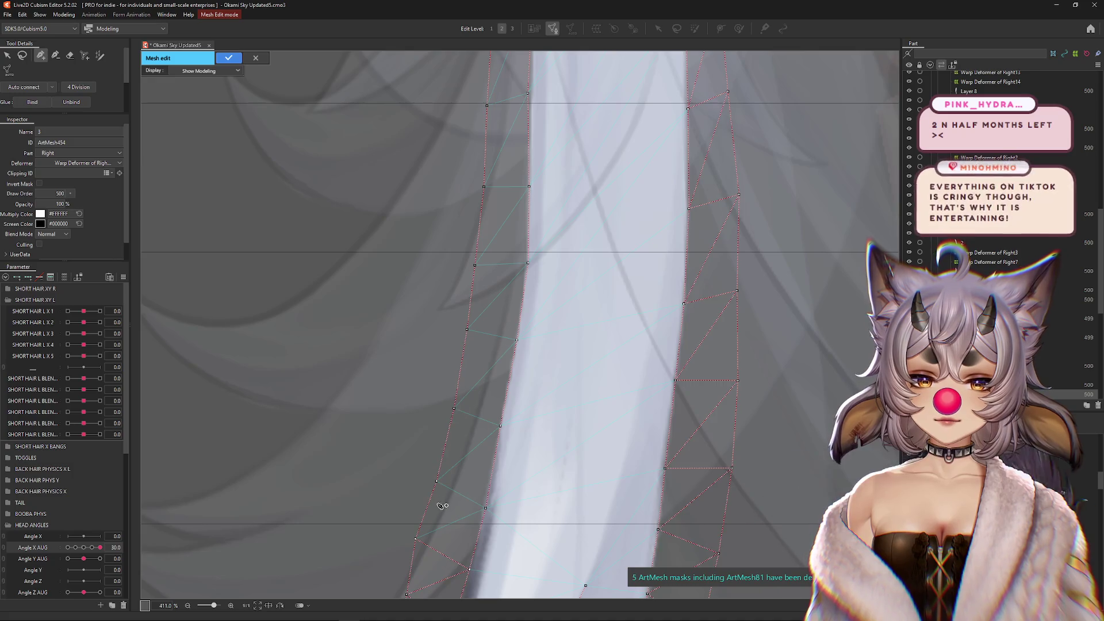
left_click_drag(444, 505, 468, 338)
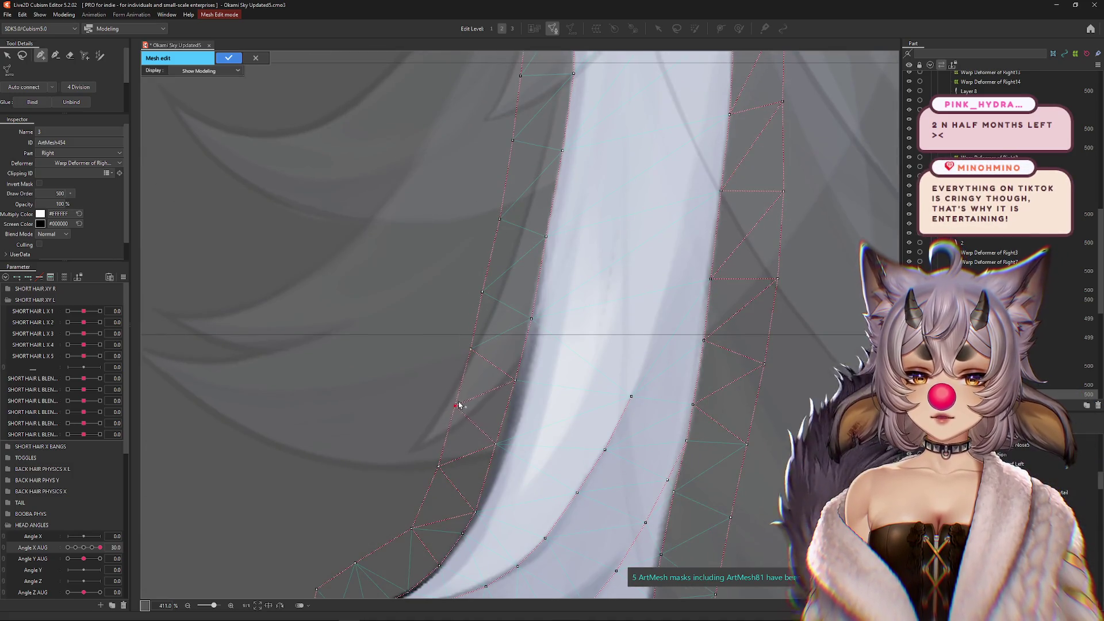
left_click_drag(459, 405, 483, 387)
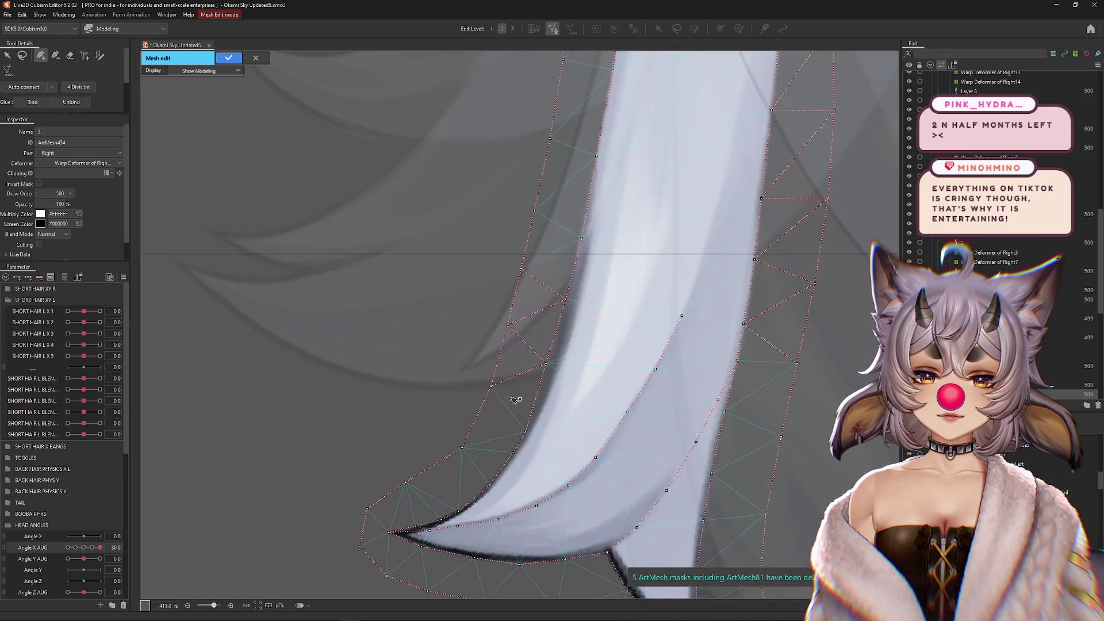
scroll(542, 310, "down", 2)
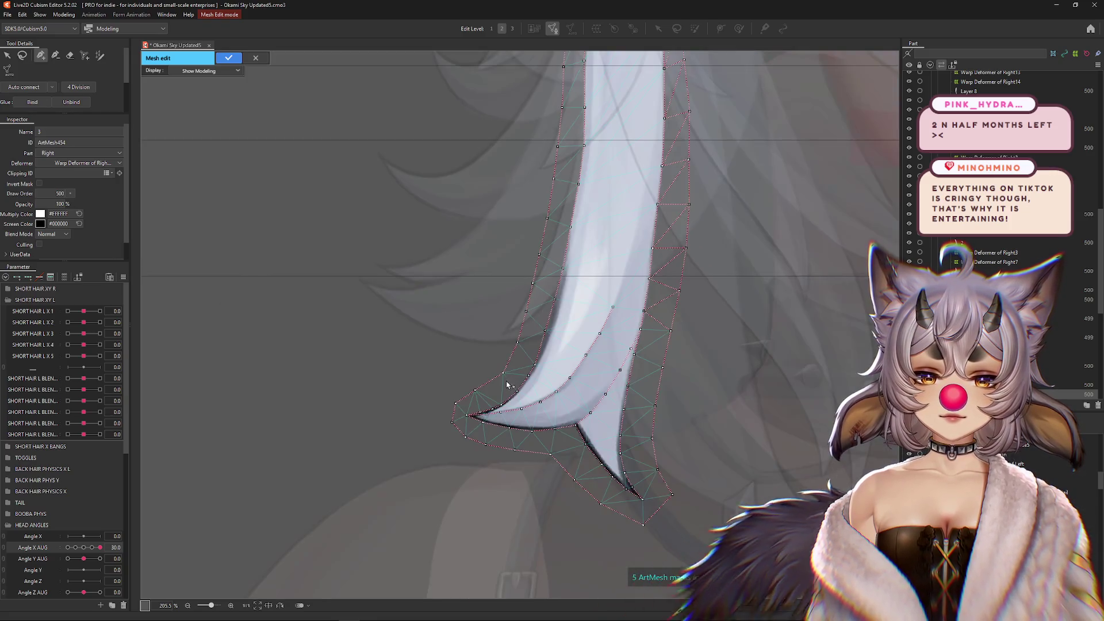
- Zoom into the strand tip and add a vertex on its edge
scroll(505, 357, "up", 1)
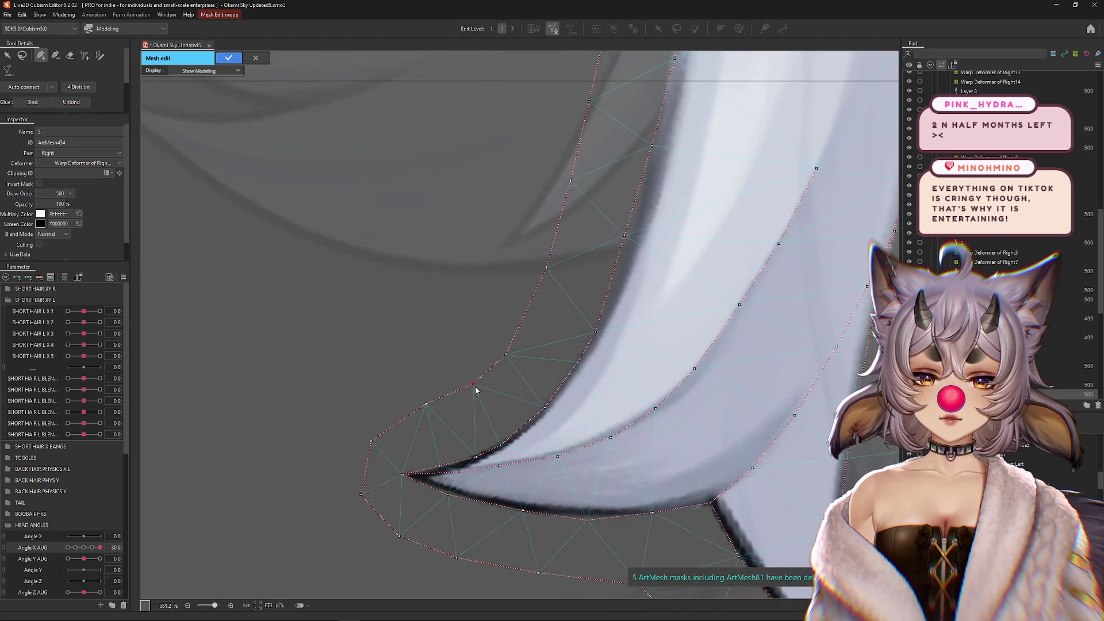
scroll(498, 445, "up", 4)
scroll(498, 445, "up", 4)
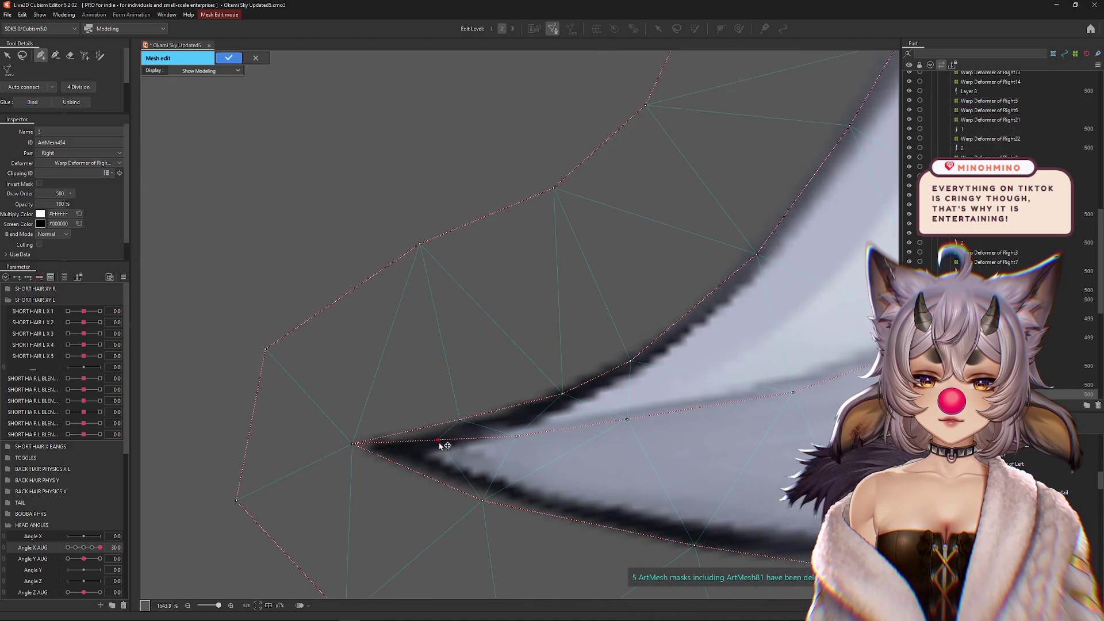
left_click(496, 408)
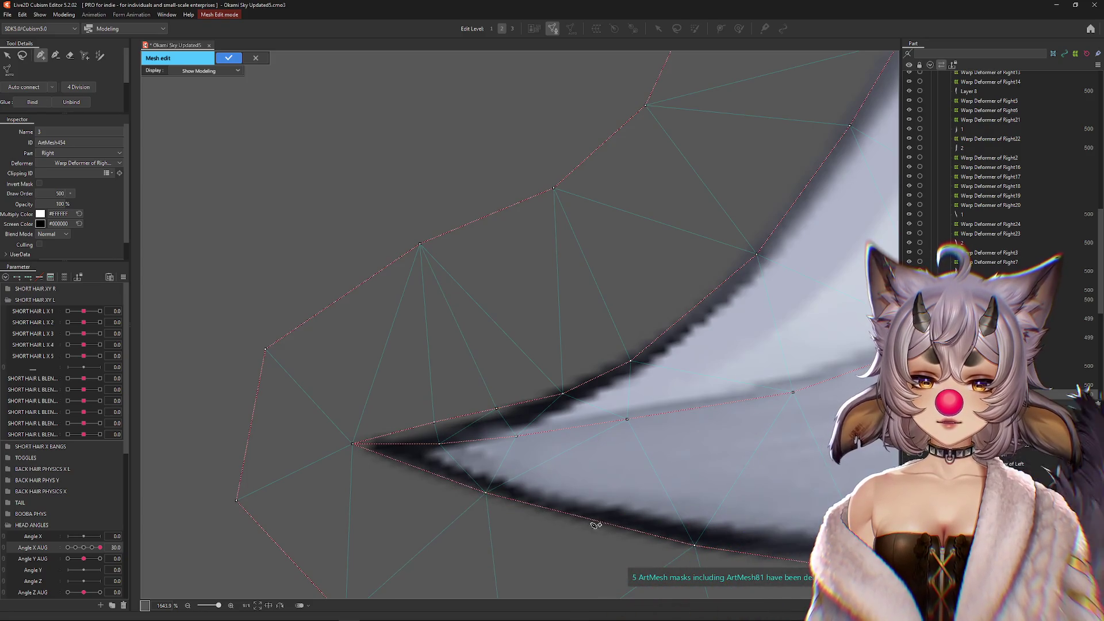
- Zoom back out over the whole strand and confirm the mesh edits to leave Mesh Edit
scroll(585, 528, "down", 2)
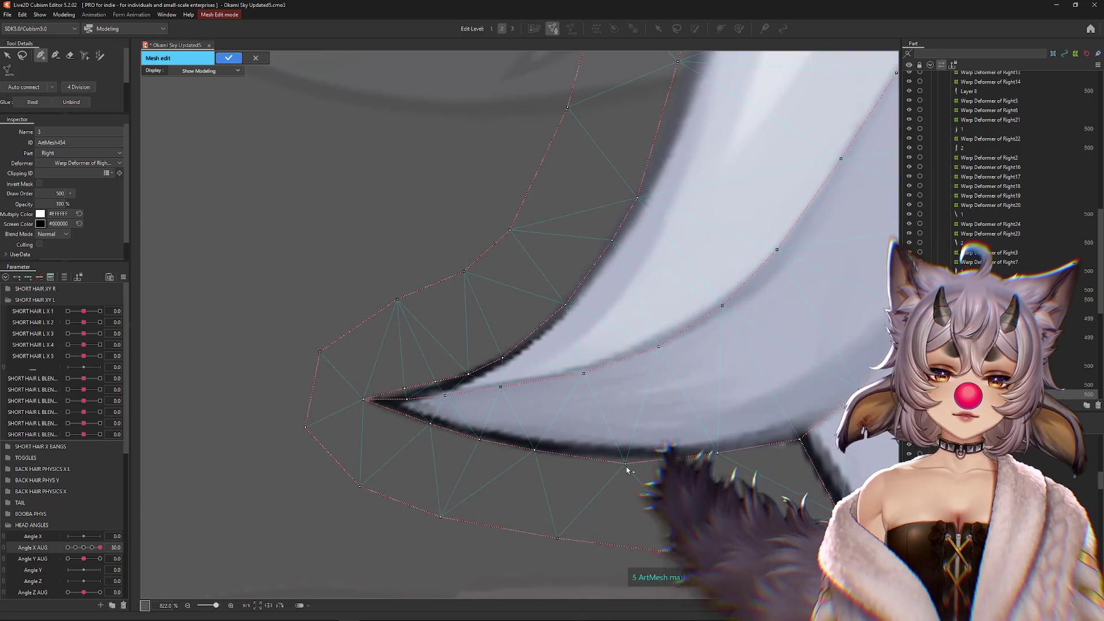
scroll(632, 459, "down", 3)
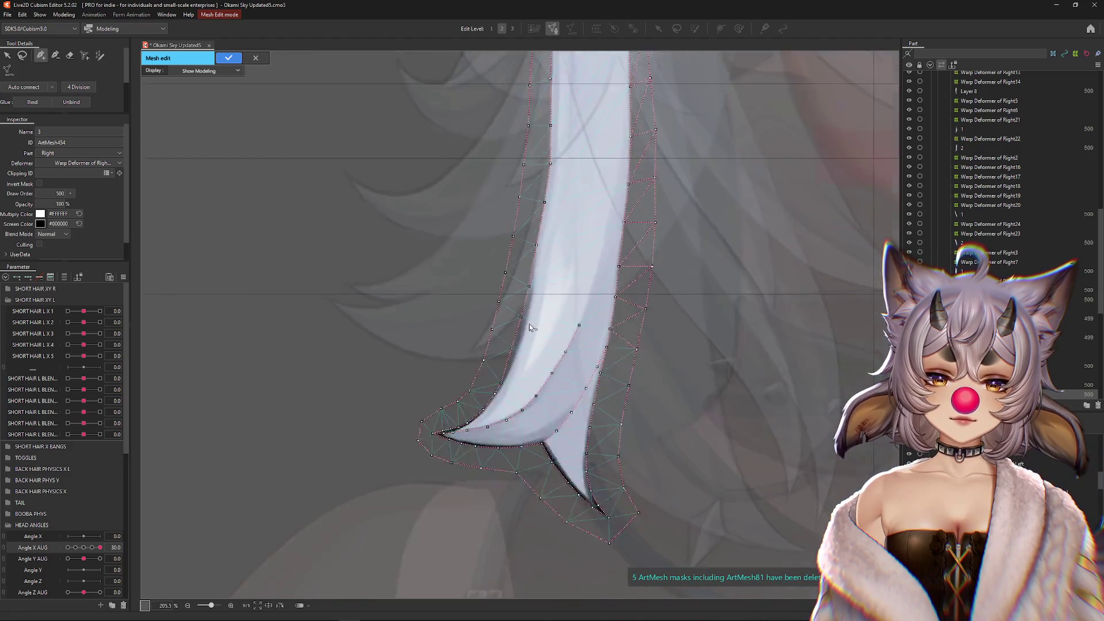
scroll(529, 324, "down", 2)
scroll(566, 330, "up", 2)
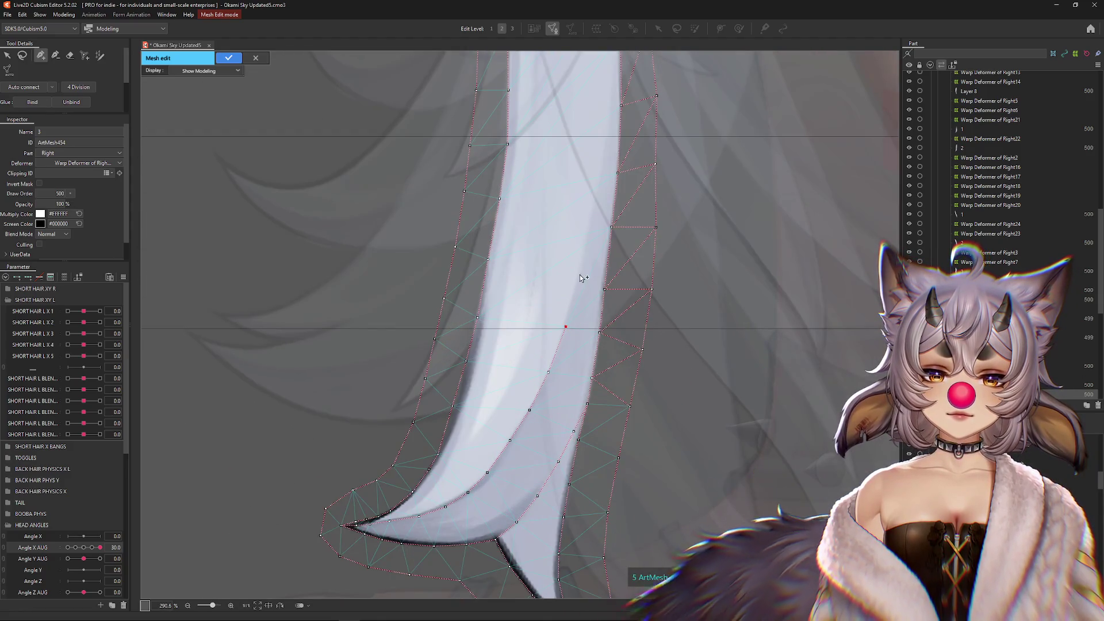
left_click_drag(595, 207, 576, 372)
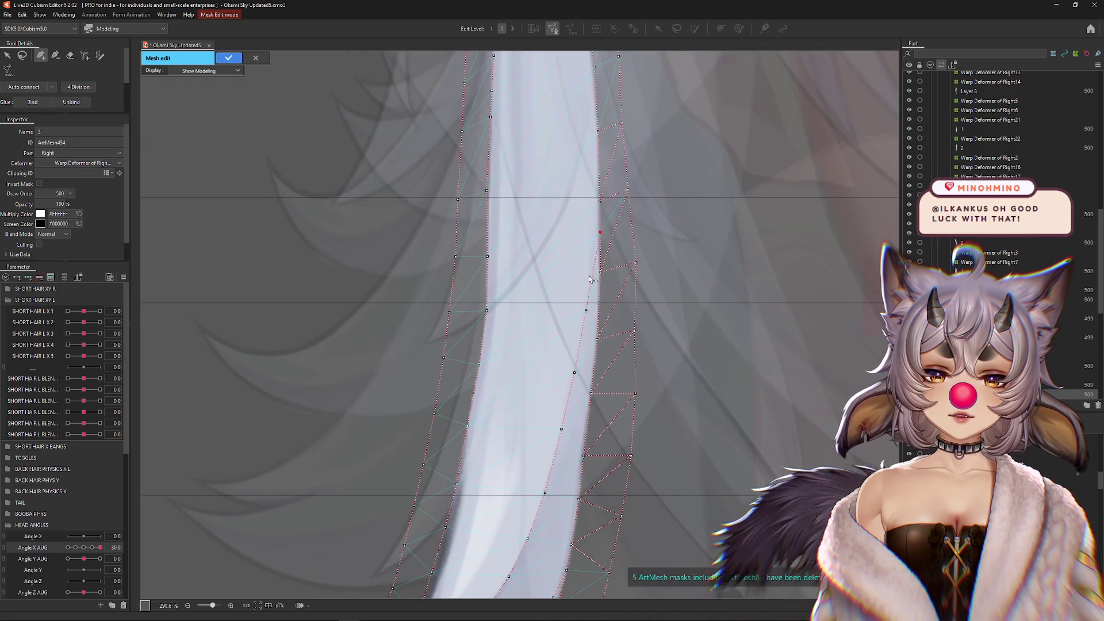
scroll(593, 284, "down", 4)
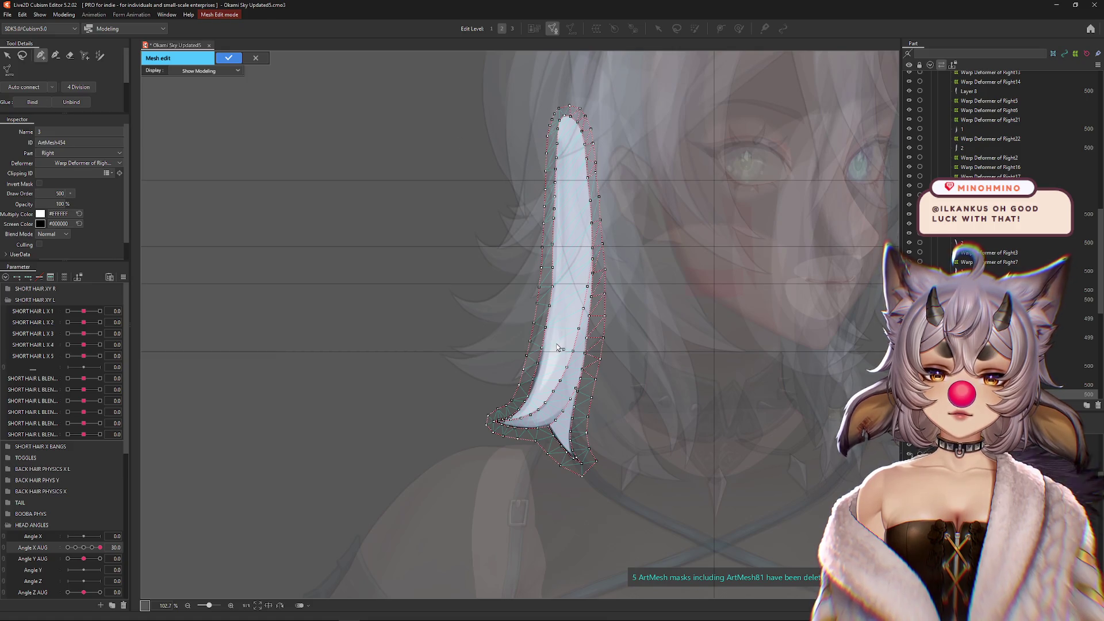
key("Return")
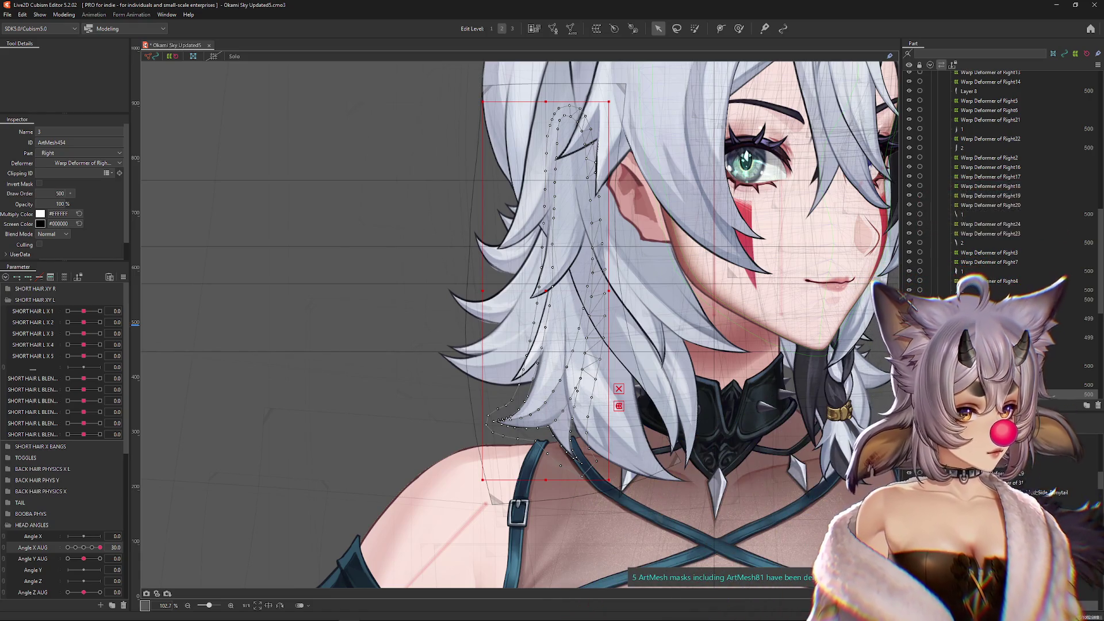
- Pick hair mesh 2 (ArtMesh453) from the overlapping-layer list and enter Mesh Edit mode
scroll(494, 341, "down", 3)
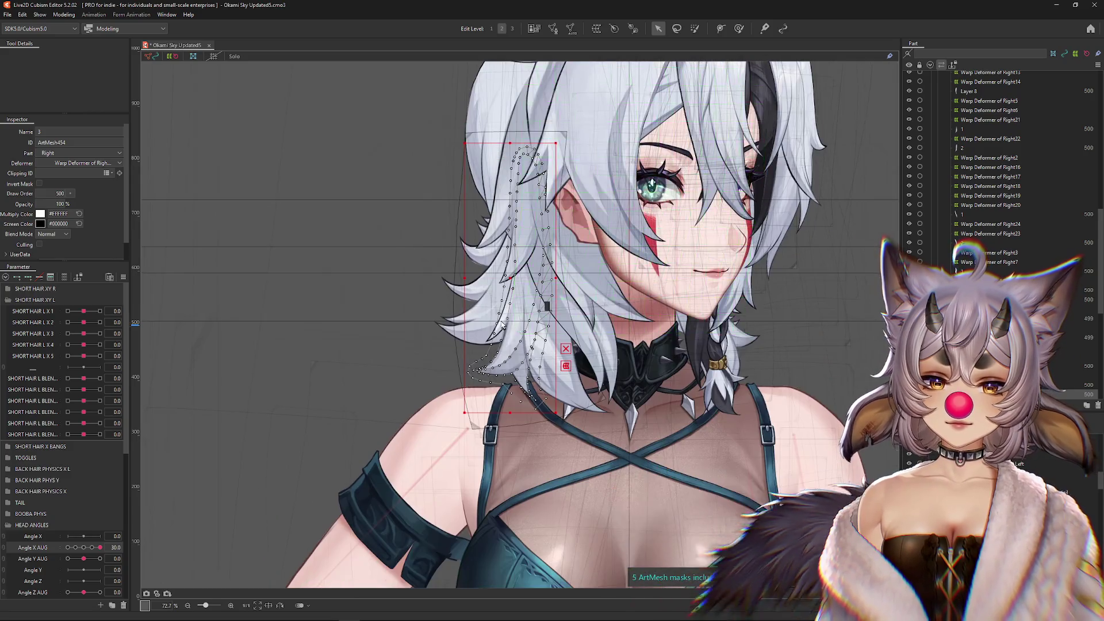
scroll(495, 340, "up", 7)
right_click(495, 356)
left_click(497, 421)
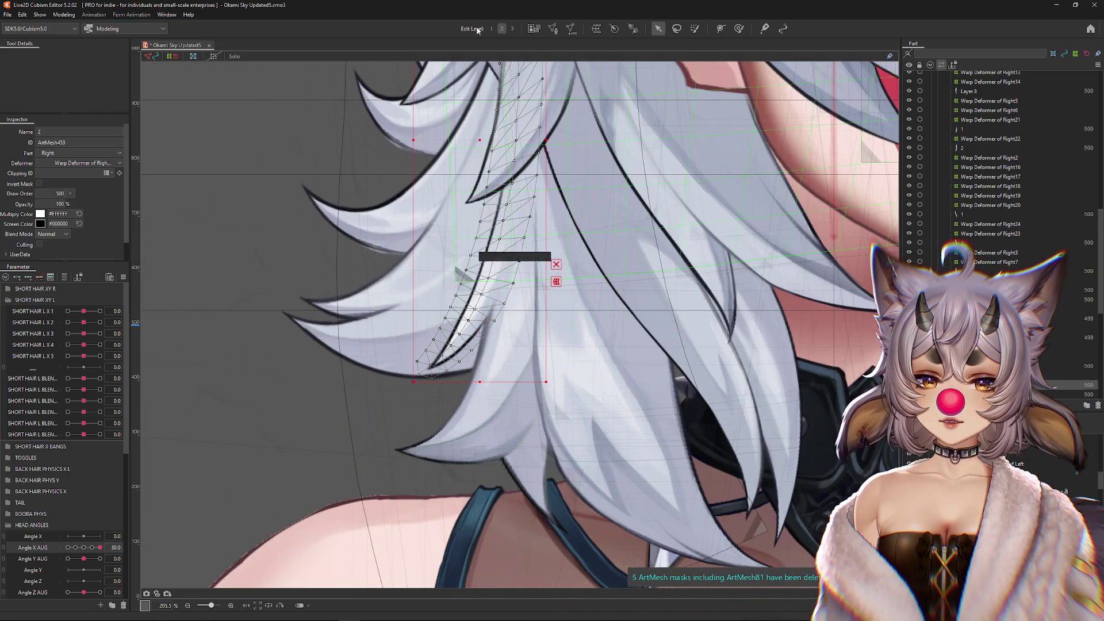
left_click(553, 28)
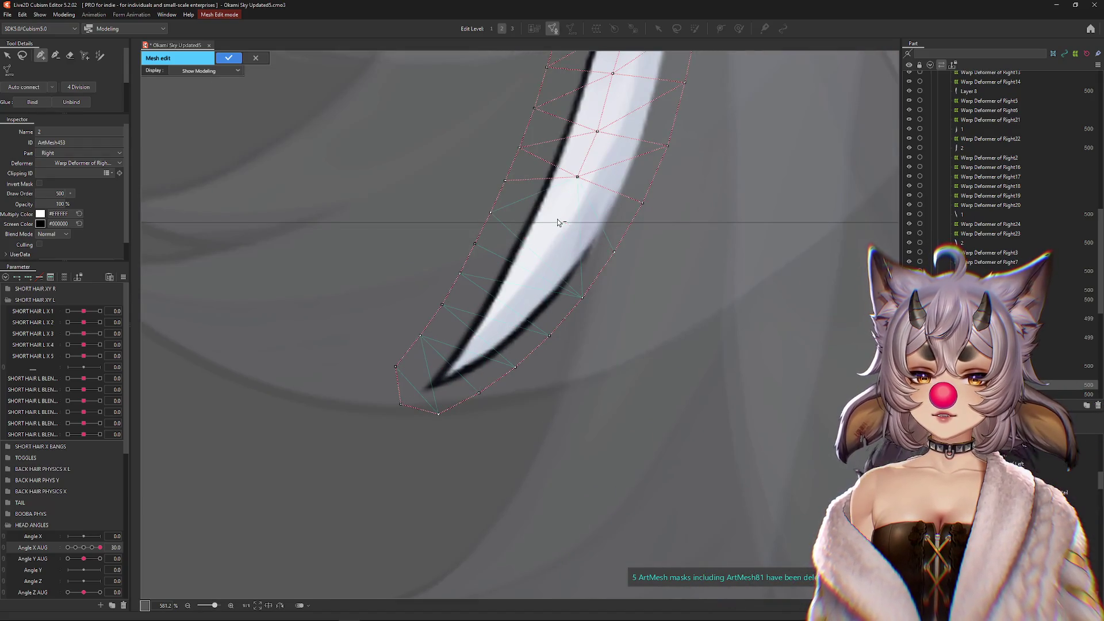
- Delete the redundant vertex at the strand's top and move another onto the strand outline
scroll(575, 242, "up", 3)
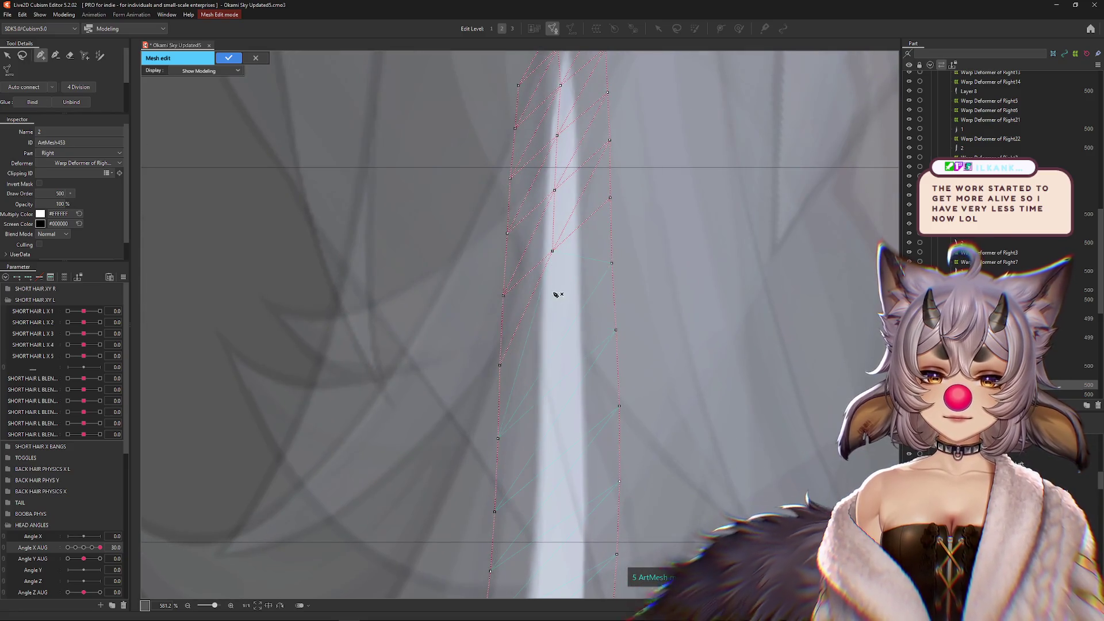
left_click_drag(557, 134, 558, 91)
left_click_drag(553, 157, 547, 348)
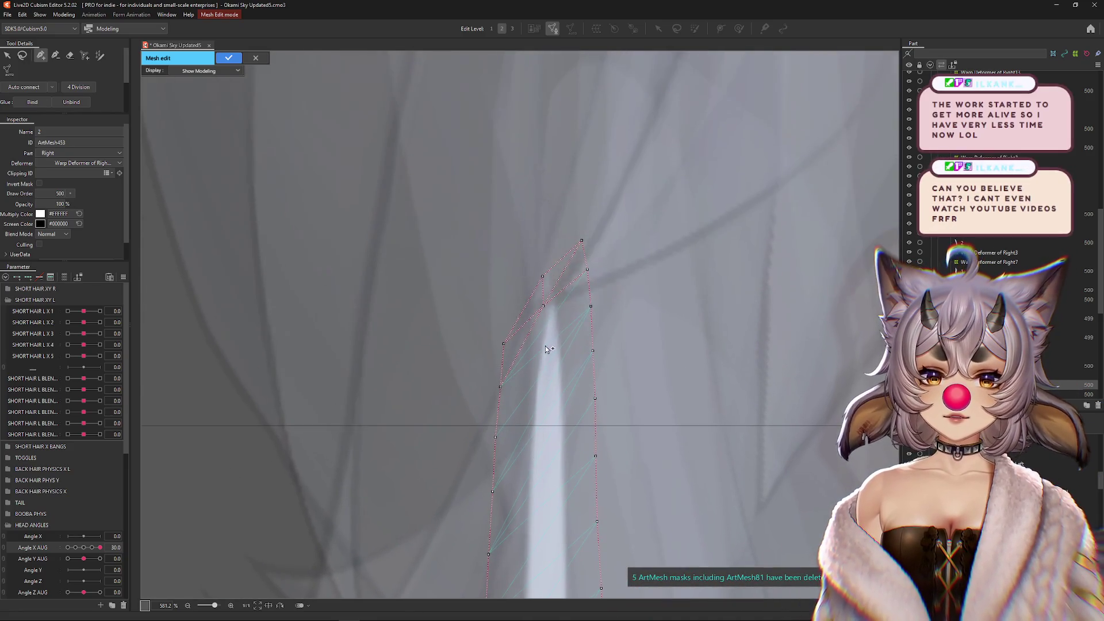
left_click_drag(541, 279, 541, 230)
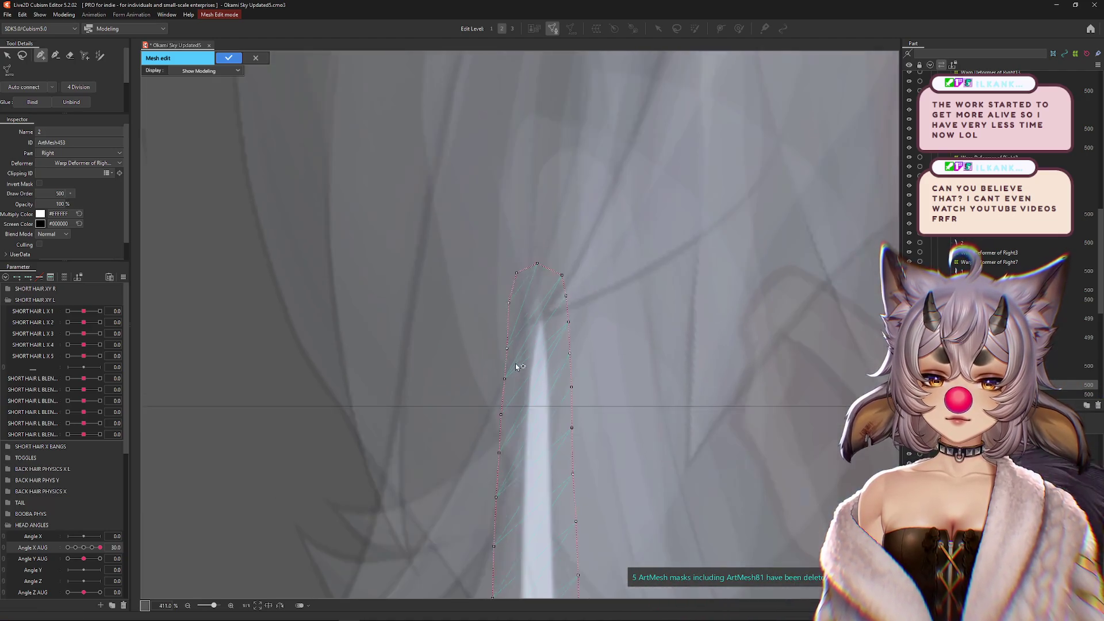
- Select all vertices, stretch the mesh to cover the curved strand, confirm, and reopen Mesh Edit
scroll(516, 364, "down", 2)
scroll(452, 544, "down", 4)
key("ctrl+a")
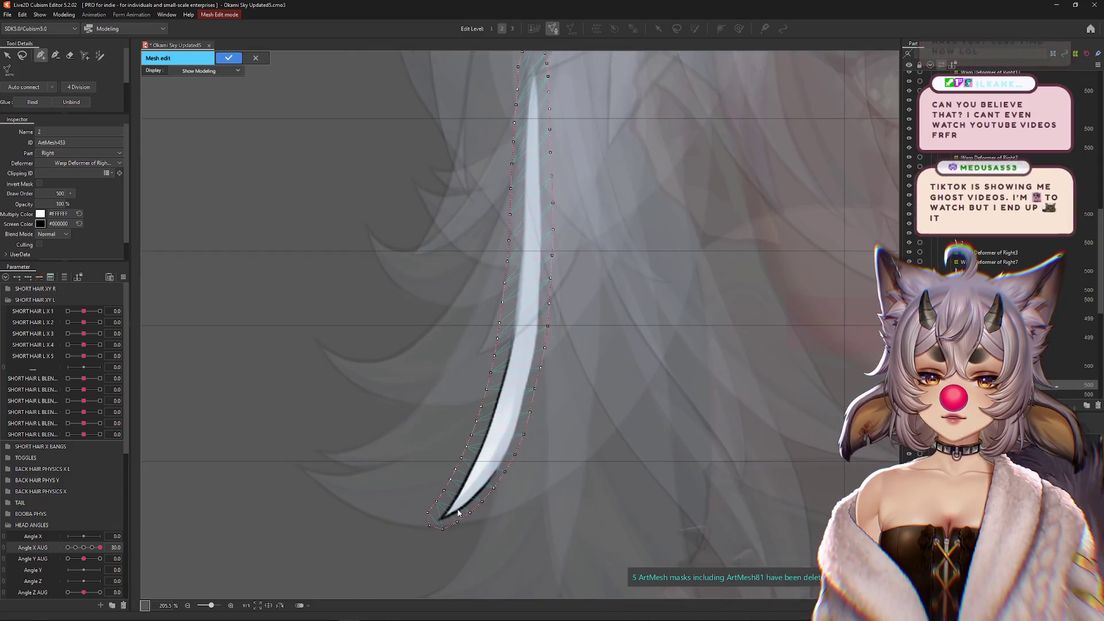
left_click_drag(556, 290, 557, 287)
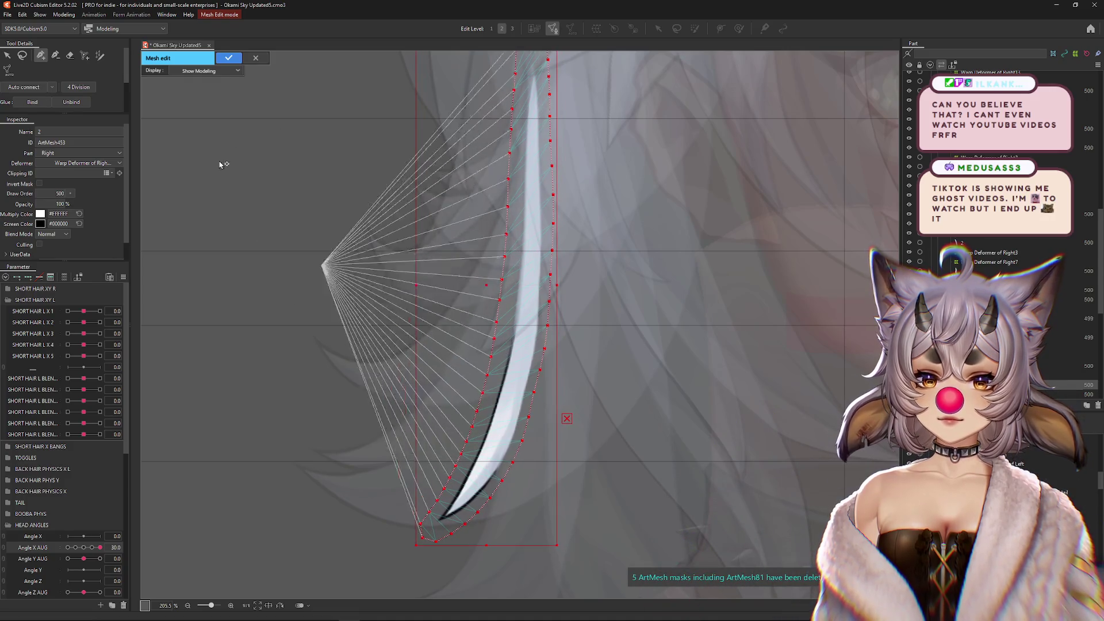
left_click(228, 57)
left_click(552, 27)
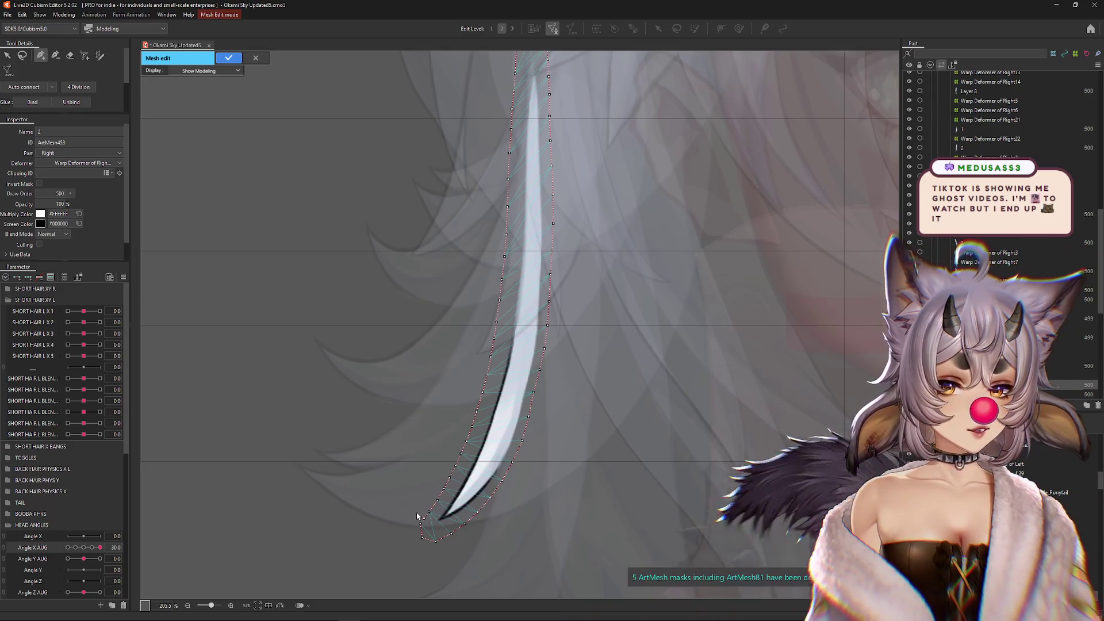
scroll(418, 516, "up", 5)
- Add an interior vertex line from the tip up the dark hair edge, joined to an outer vertex
left_click(487, 495)
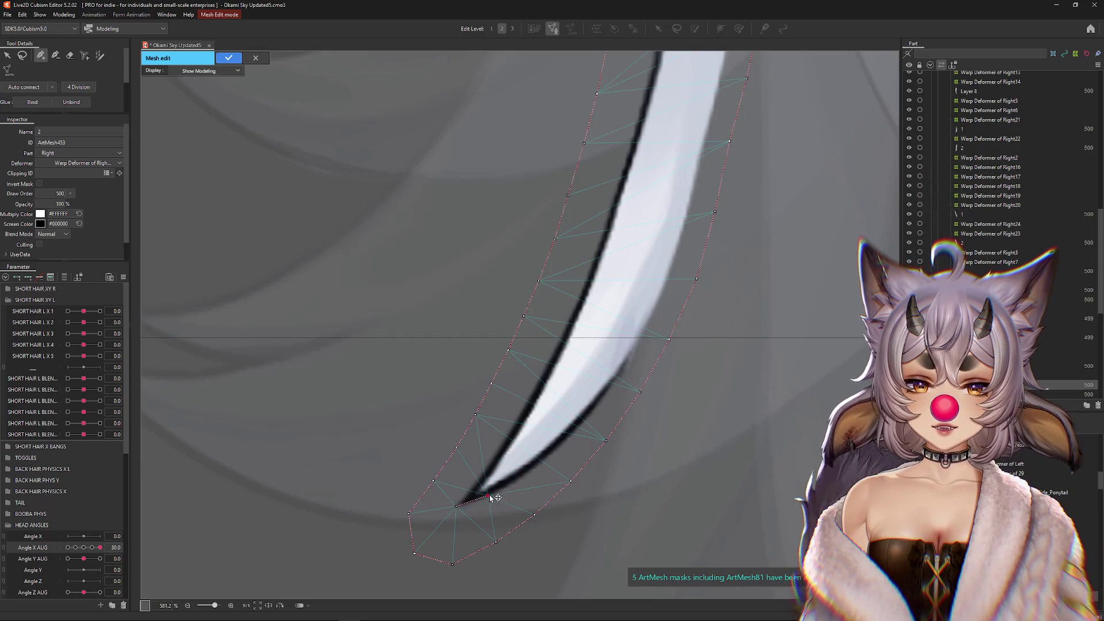
left_click(527, 473)
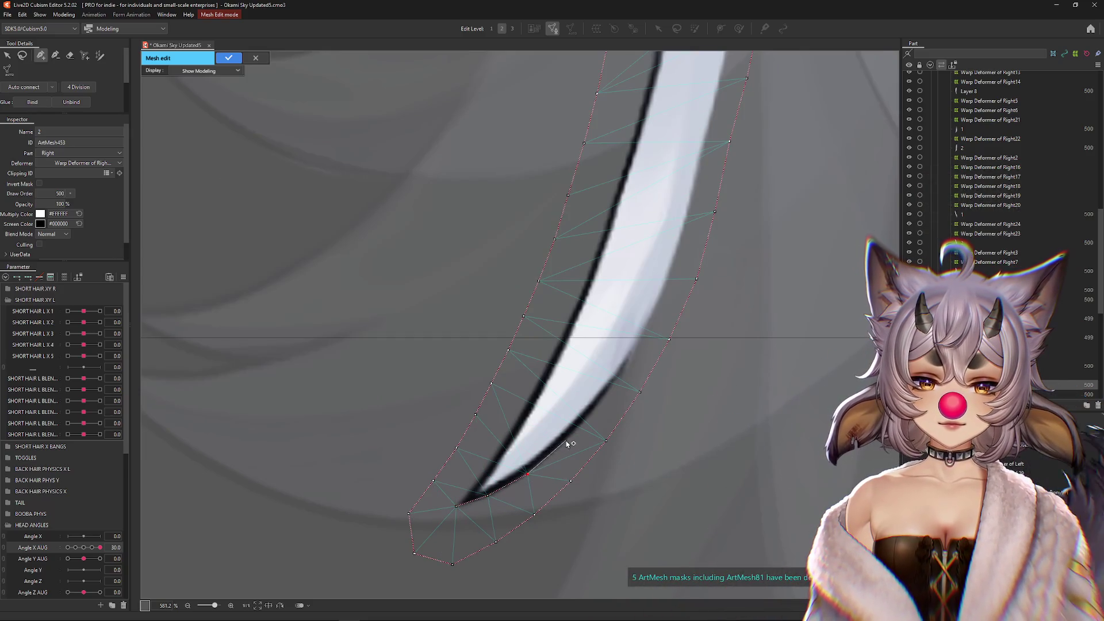
left_click(565, 441)
left_click(601, 396)
left_click(658, 302)
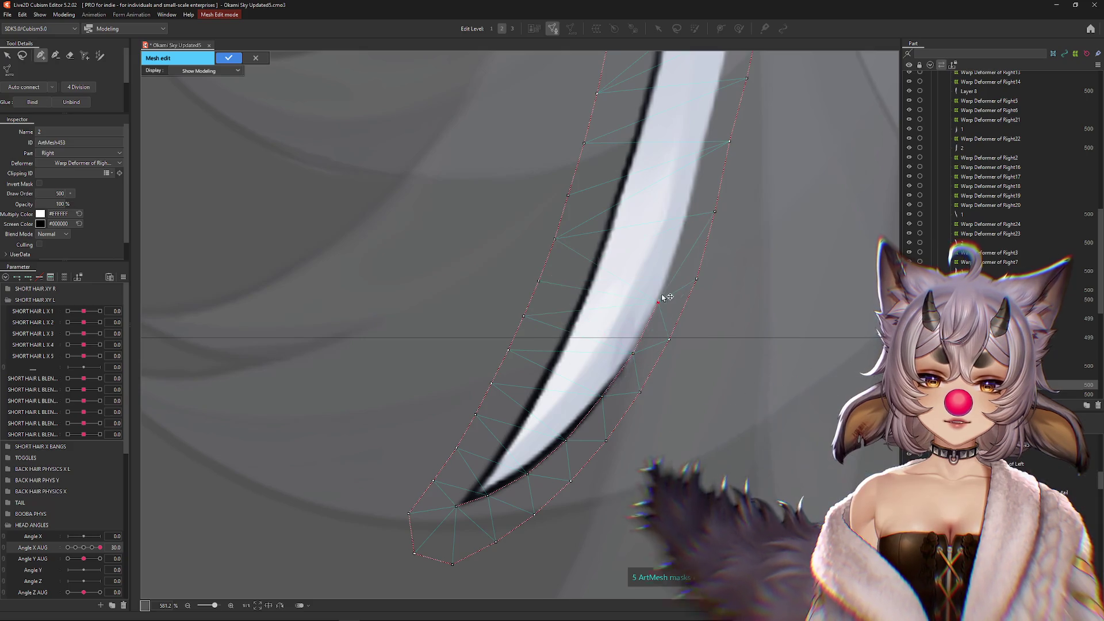
left_click(682, 237)
left_click(699, 279)
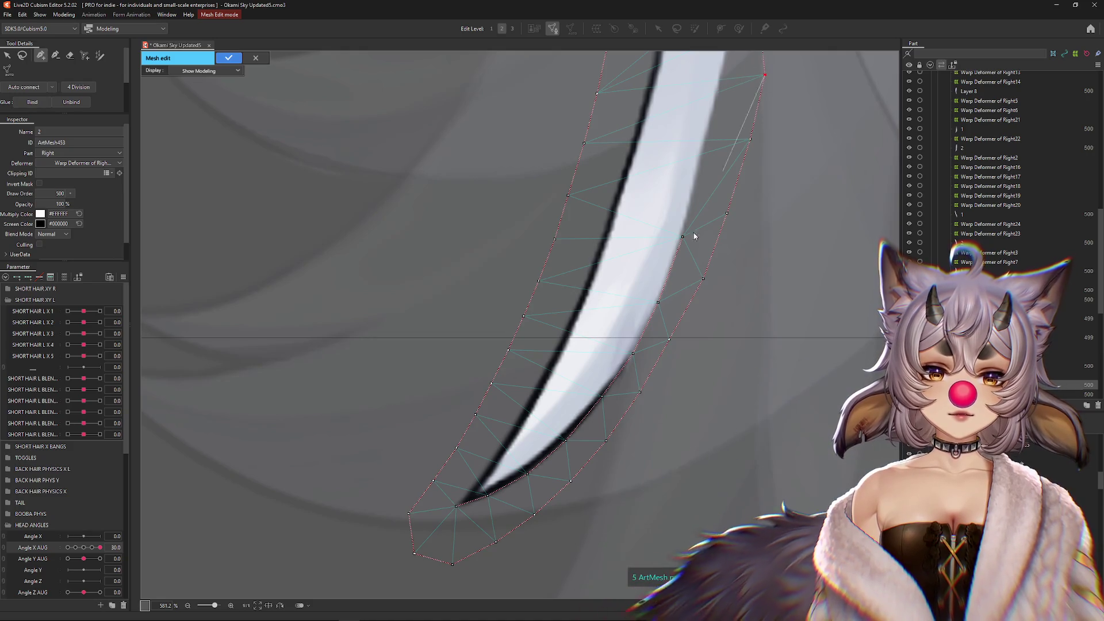
- Nudge the top outer vertex and three lower outer-edge vertices slightly outward
left_click_drag(746, 77, 765, 74)
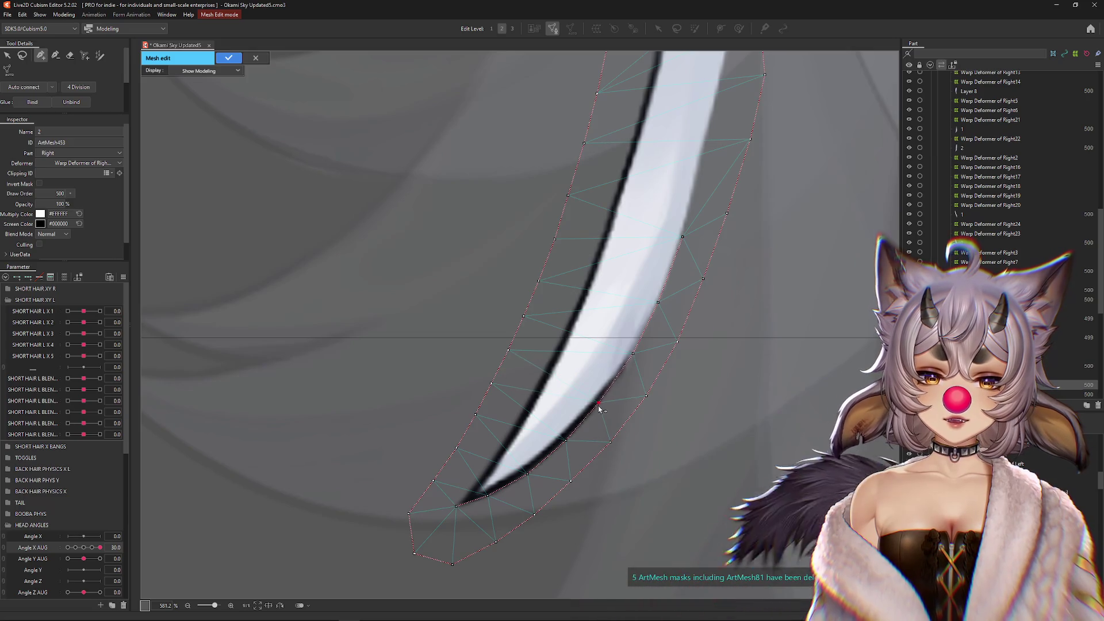
left_click_drag(519, 520, 516, 455)
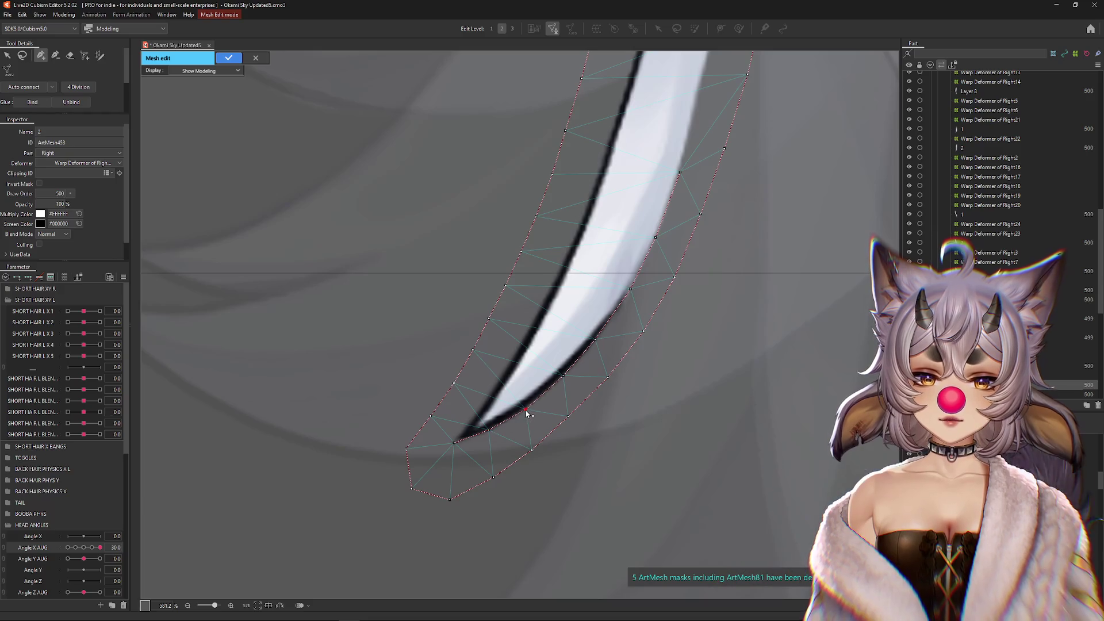
left_click_drag(532, 450, 537, 452)
left_click_drag(568, 416, 576, 418)
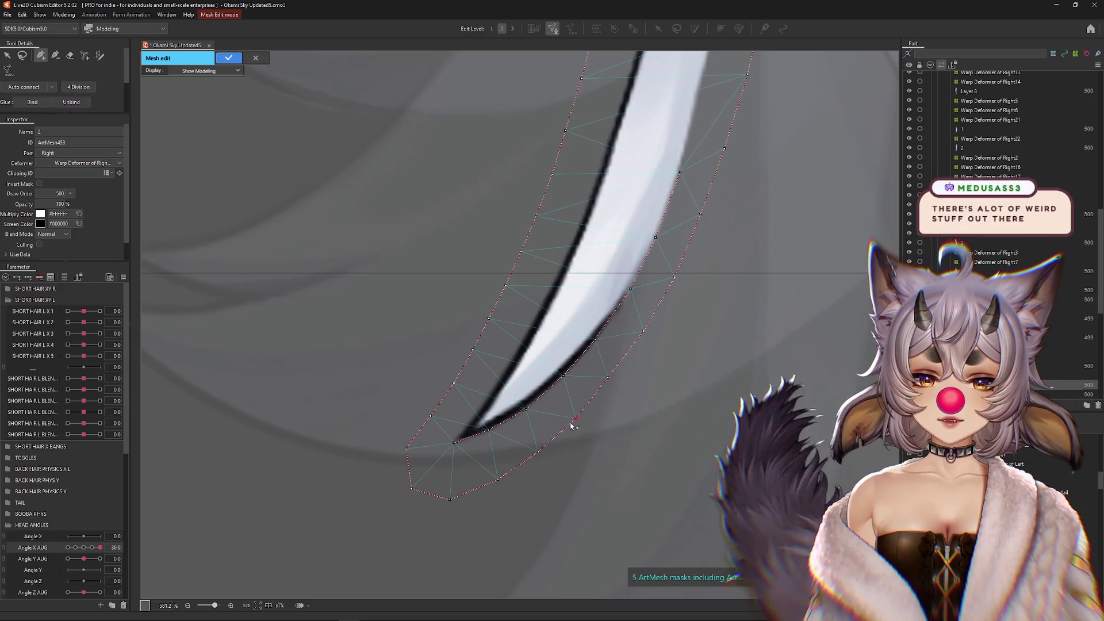
left_click_drag(608, 377, 619, 379)
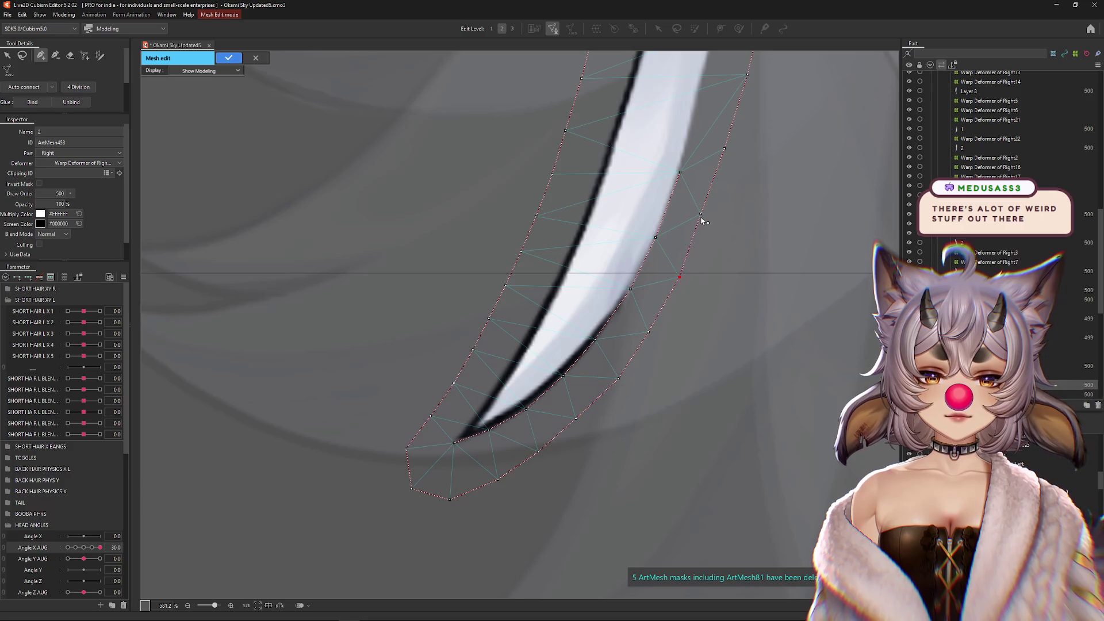
left_click_drag(727, 178, 685, 409)
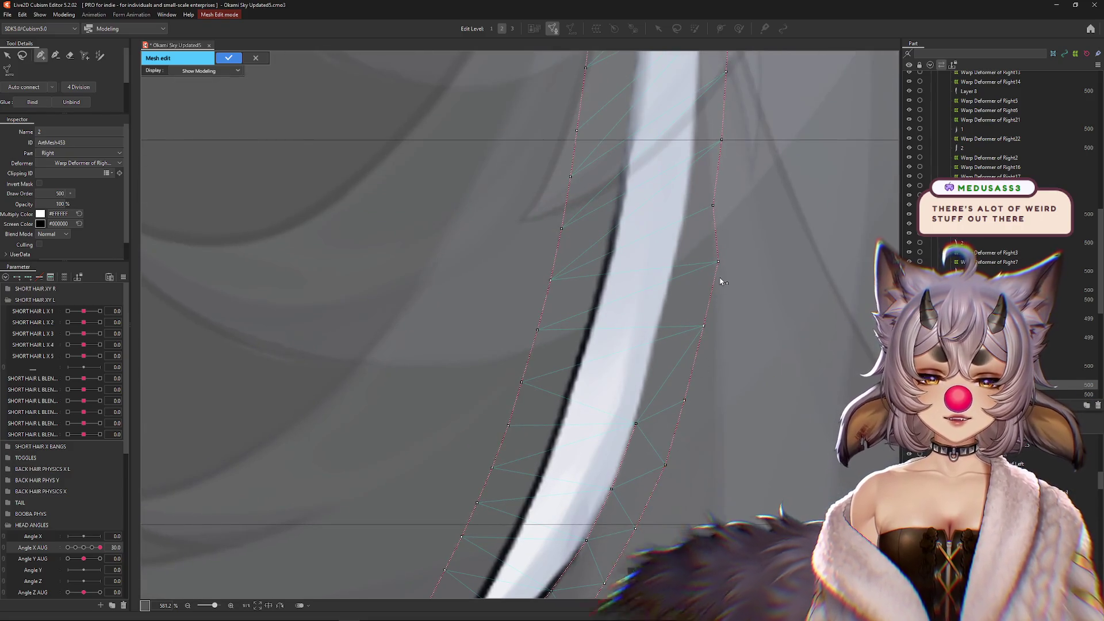
- Add an interior vertex in the straighter upper part of the strand
left_click_drag(730, 141, 707, 362)
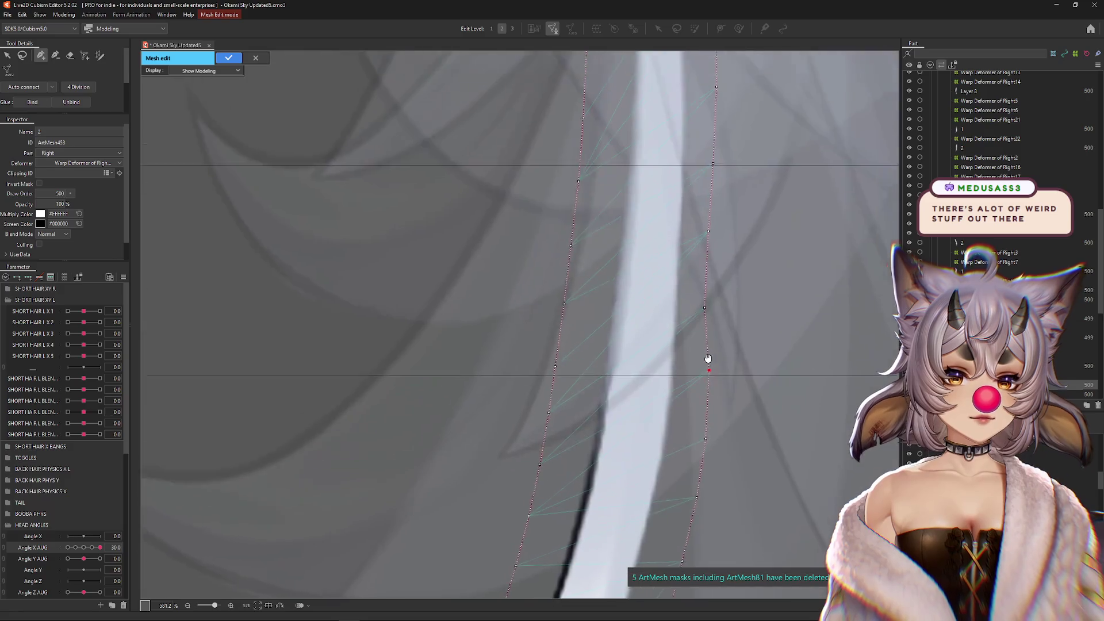
left_click_drag(712, 265, 663, 330)
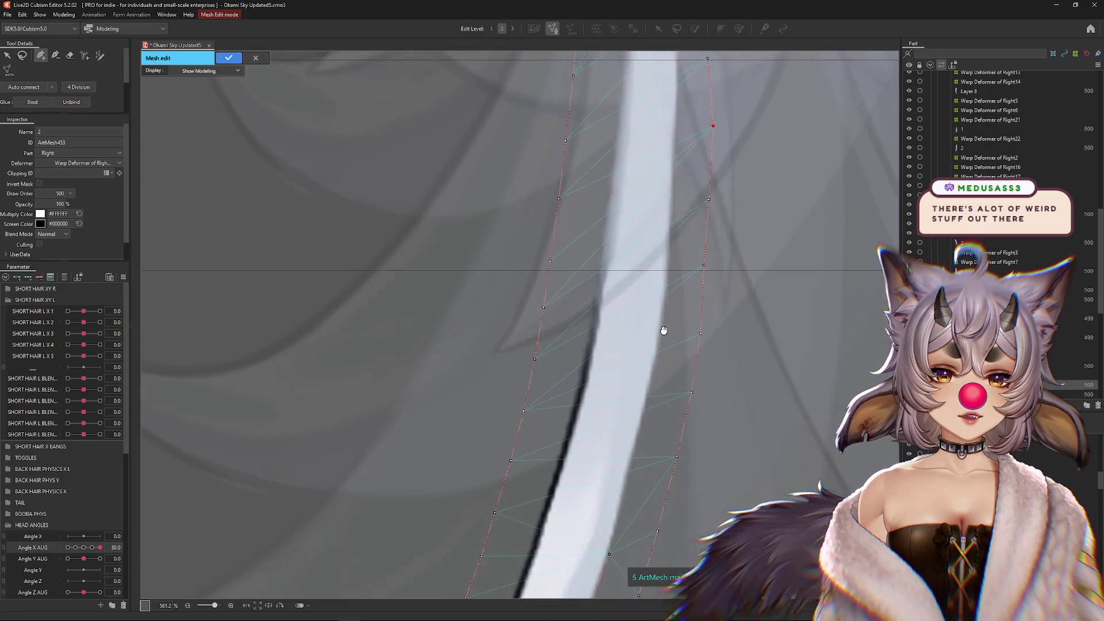
left_click_drag(610, 478, 615, 377)
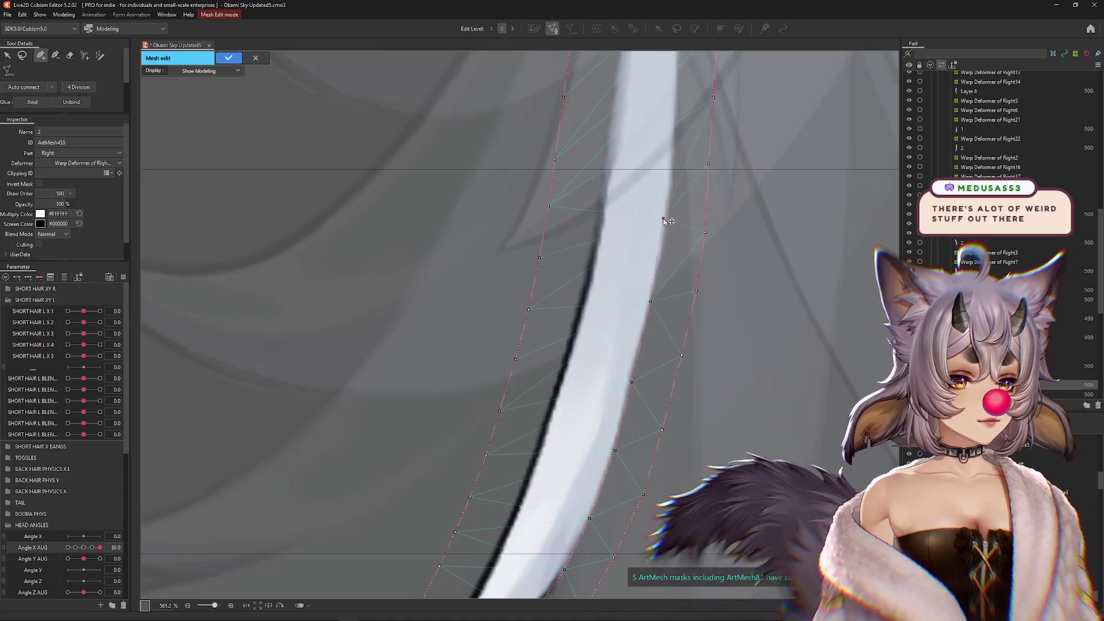
mouse_move(665, 217)
left_mouse_down()
mouse_move(615, 368)
mouse_move(605, 451)
left_mouse_up()
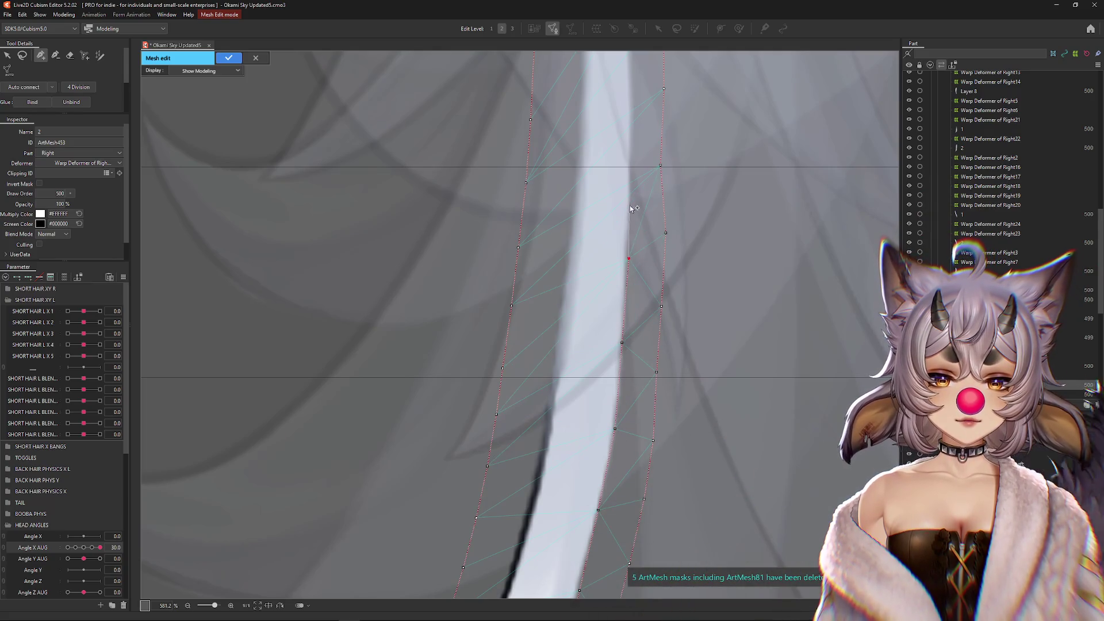
left_click_drag(634, 180, 620, 379)
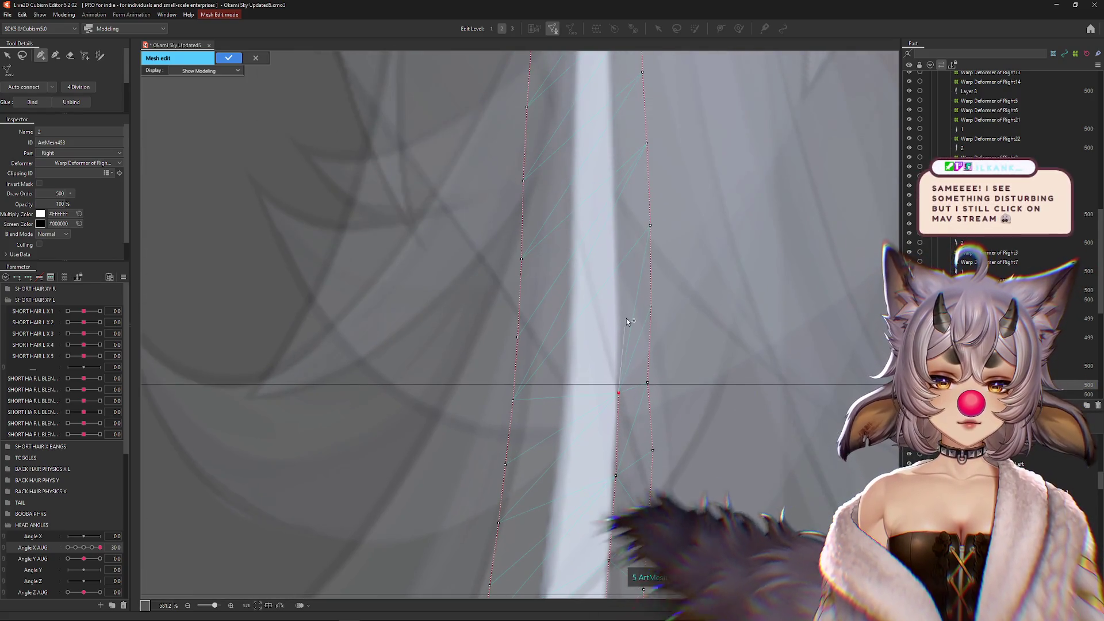
left_click(617, 293)
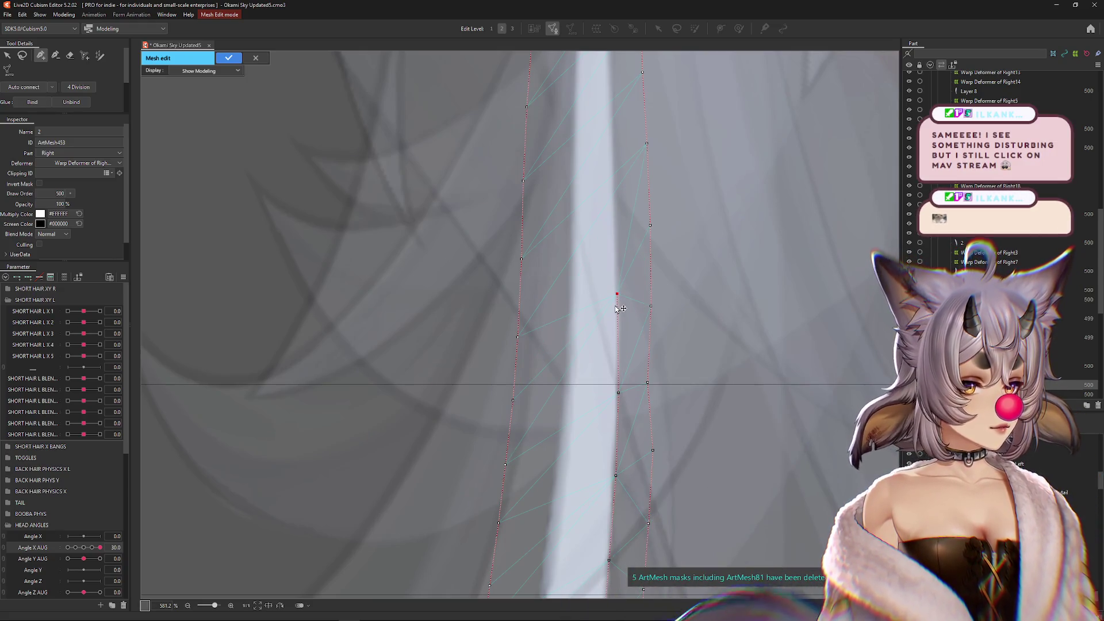
- Delete the stray top-left outline vertex of the strand mesh
left_click_drag(614, 293, 605, 383)
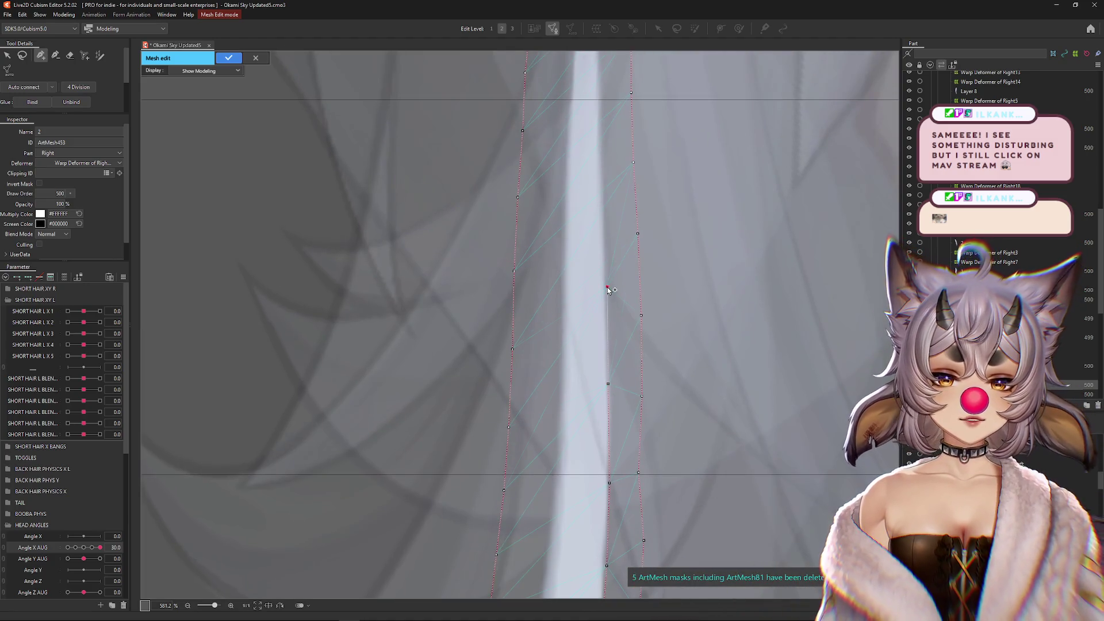
left_click_drag(602, 224, 603, 343)
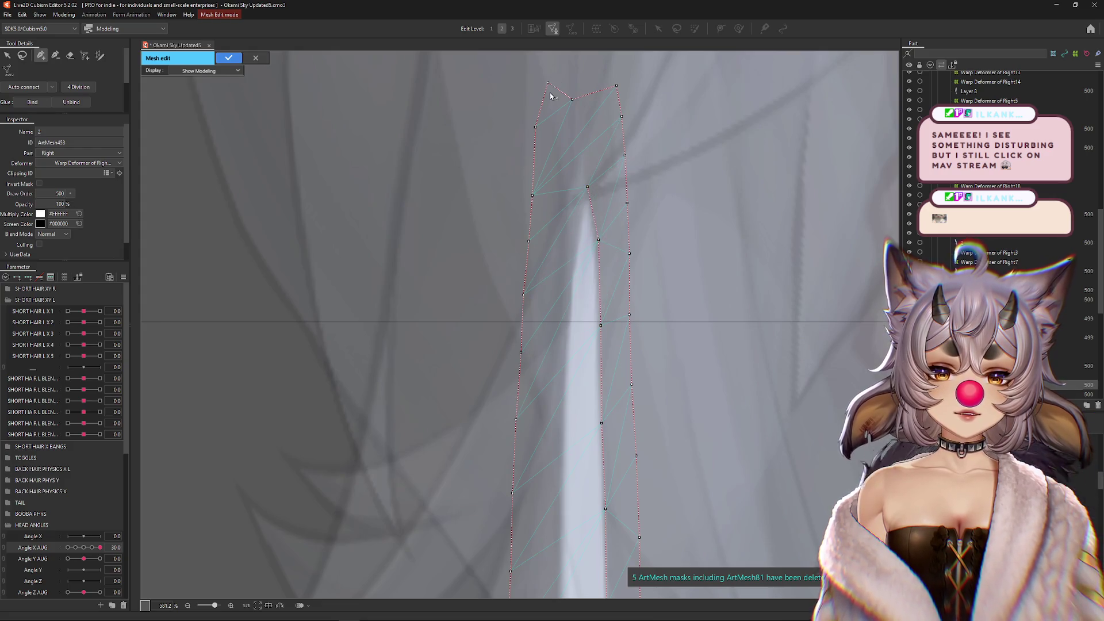
key("Delete")
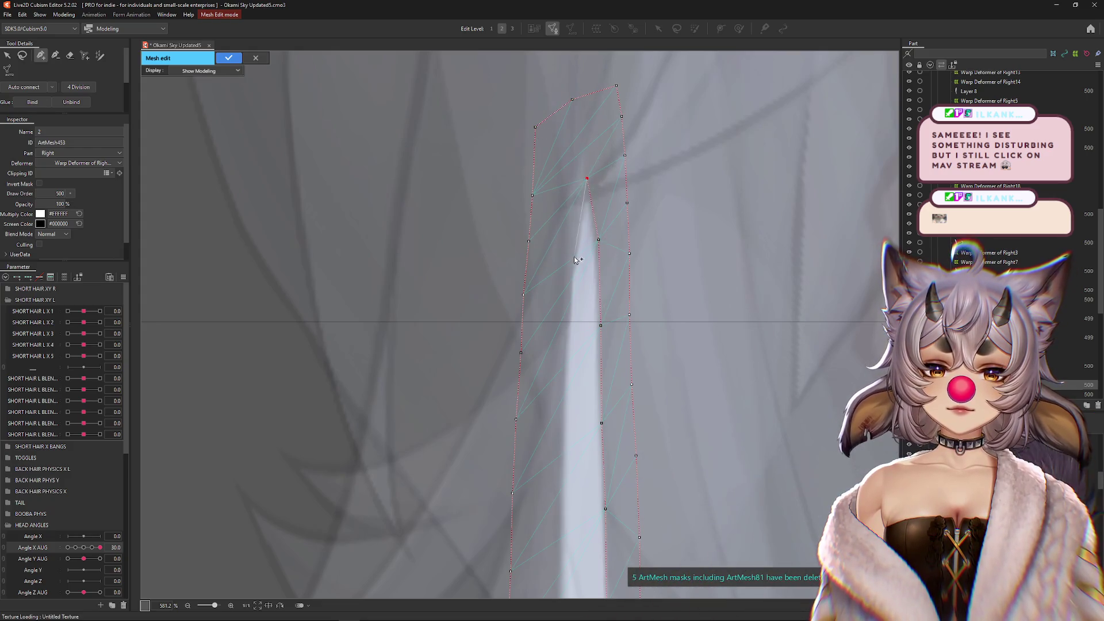
- Add four more vertices down the strand's inner edge
left_click(563, 413)
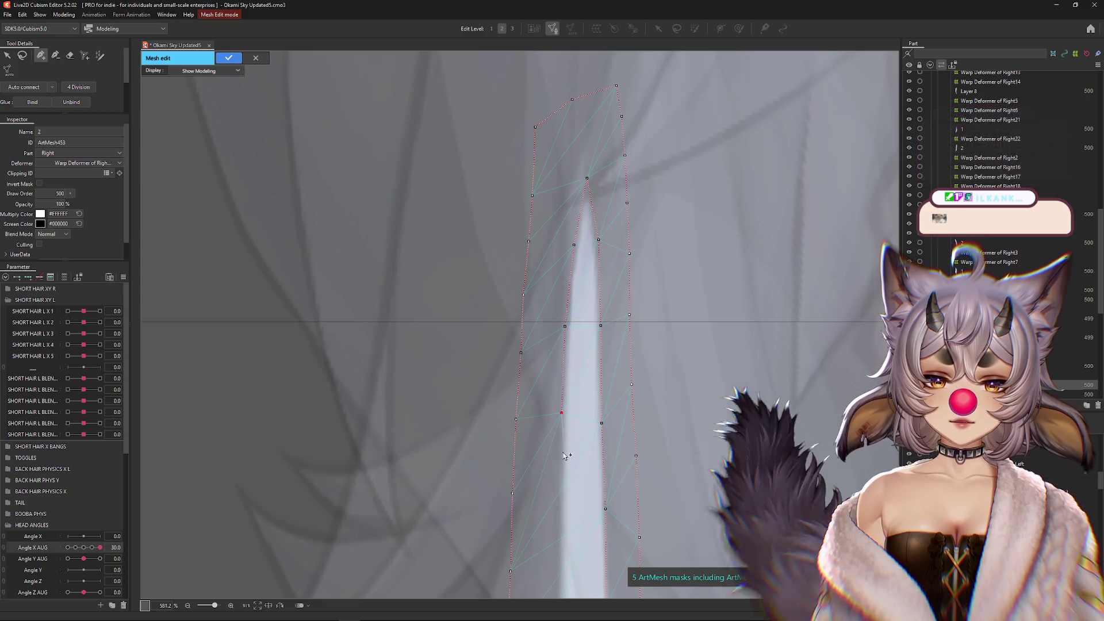
left_click(562, 490)
left_click(561, 570)
left_click_drag(561, 526, 561, 401)
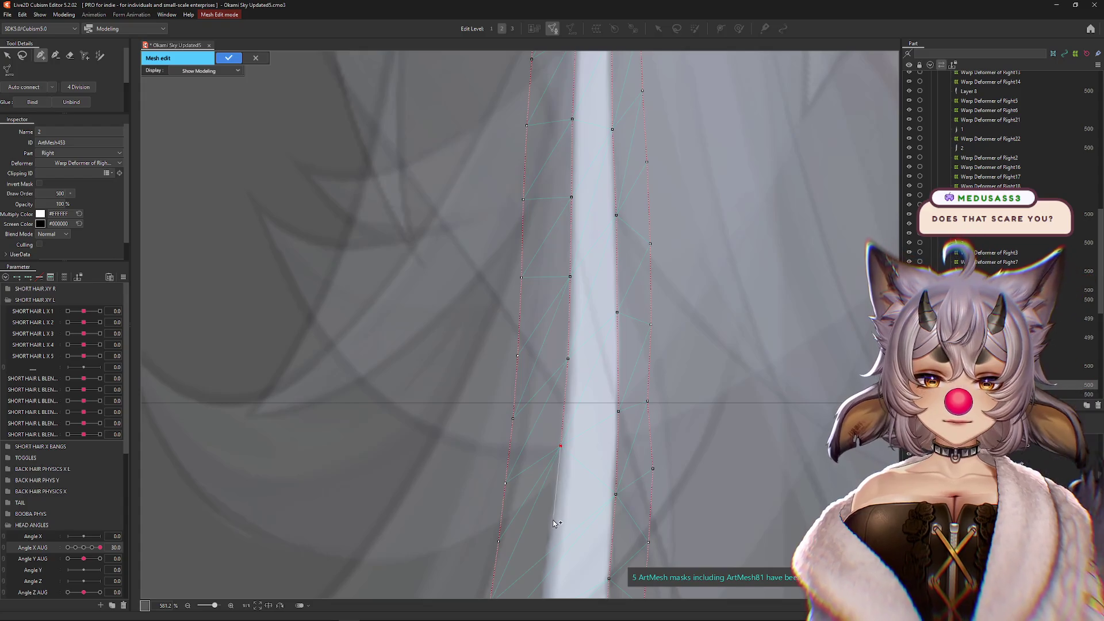
left_click_drag(552, 562, 582, 336)
- Add five more interior vertices along the dark hair line, ending at the strand's pointed tip
left_click(578, 343)
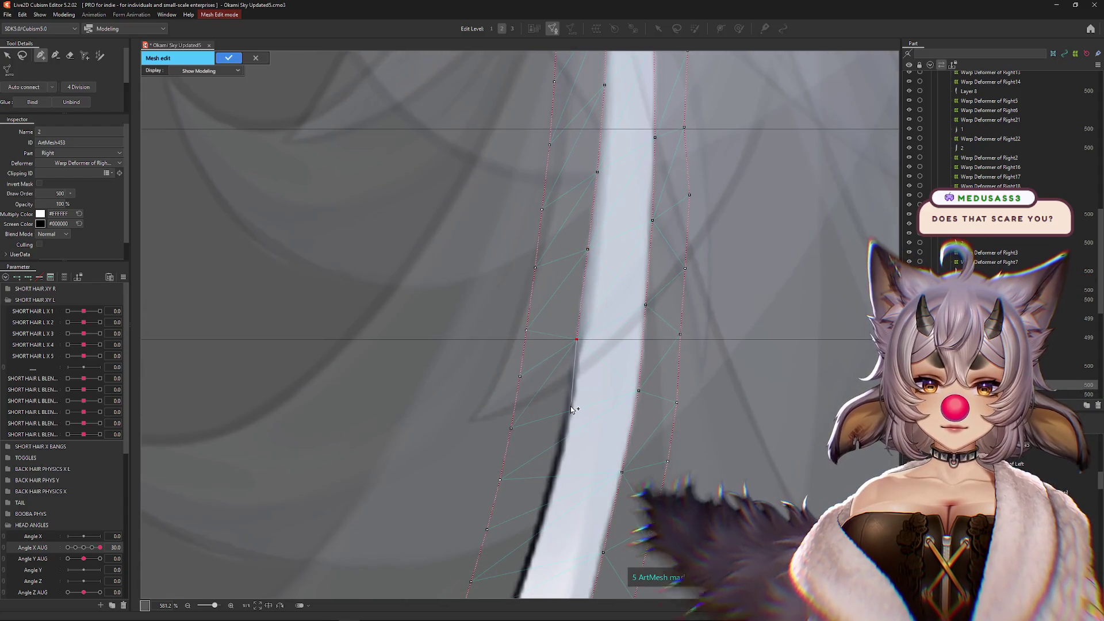
left_click(566, 421)
left_click_drag(546, 503, 599, 318)
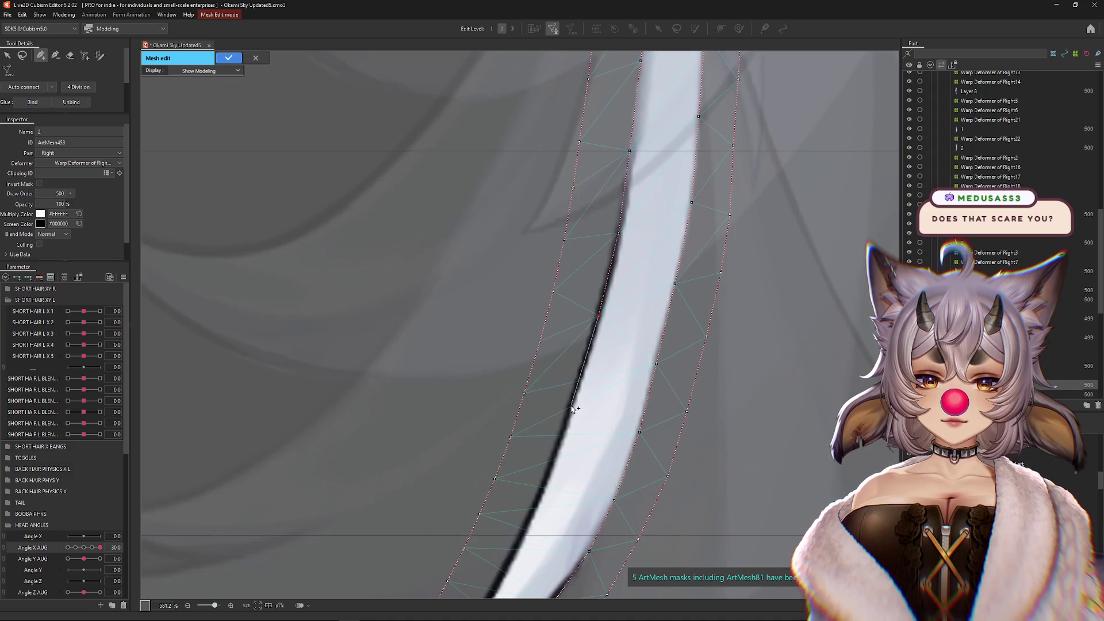
left_click_drag(547, 487, 604, 329)
left_click(607, 326)
left_click(565, 413)
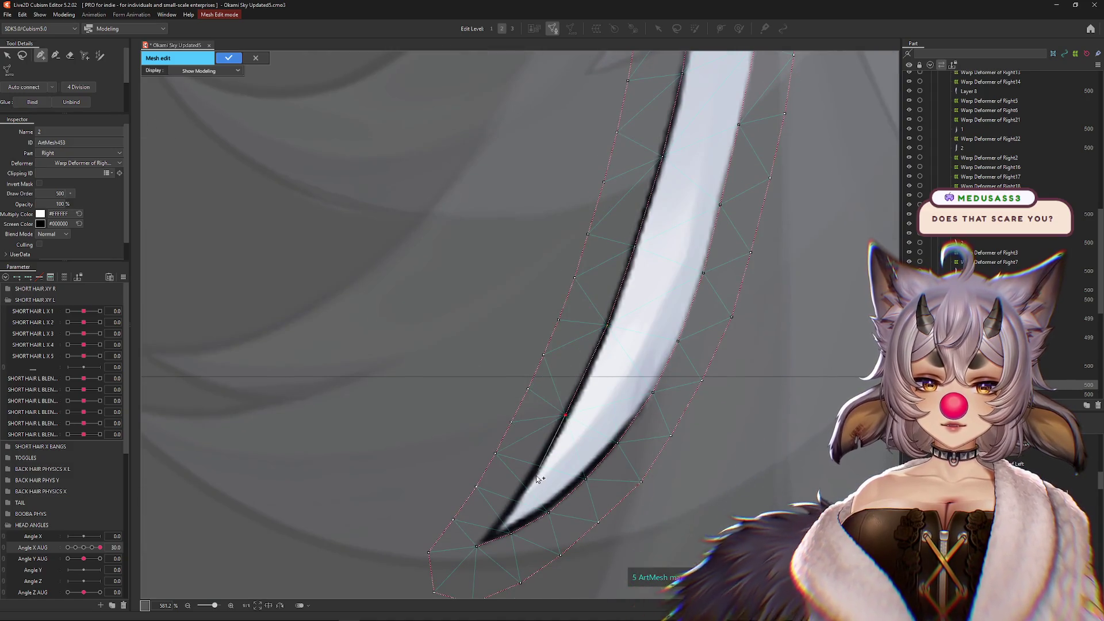
left_click(528, 483)
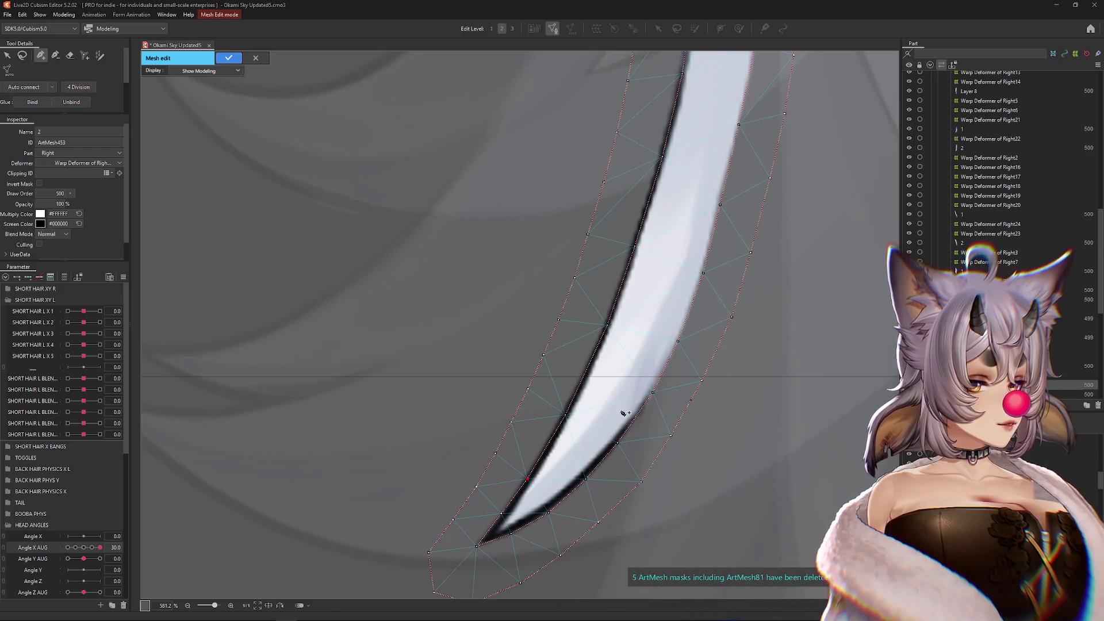
- Drag the vertices below the tip upward to hug it tightly, then zoom out to the whole model
scroll(650, 413, "down", 3)
scroll(518, 503, "up", 2)
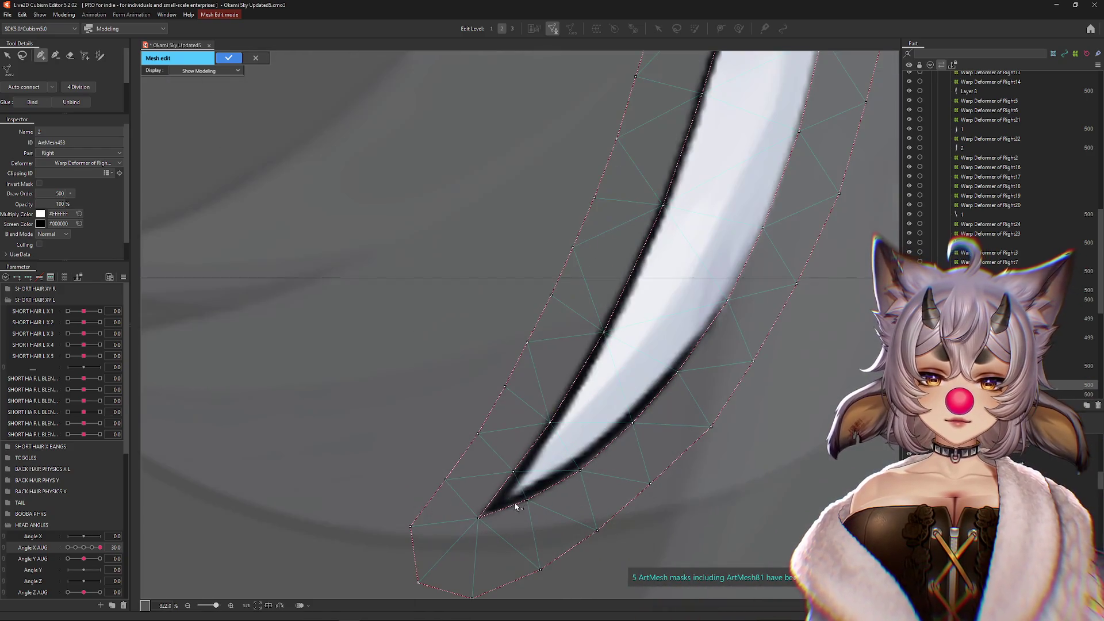
scroll(446, 419, "up", 2)
scroll(454, 437, "up", 2)
mouse_move(480, 493)
left_mouse_down()
mouse_move(478, 476)
mouse_move(425, 457)
left_mouse_up()
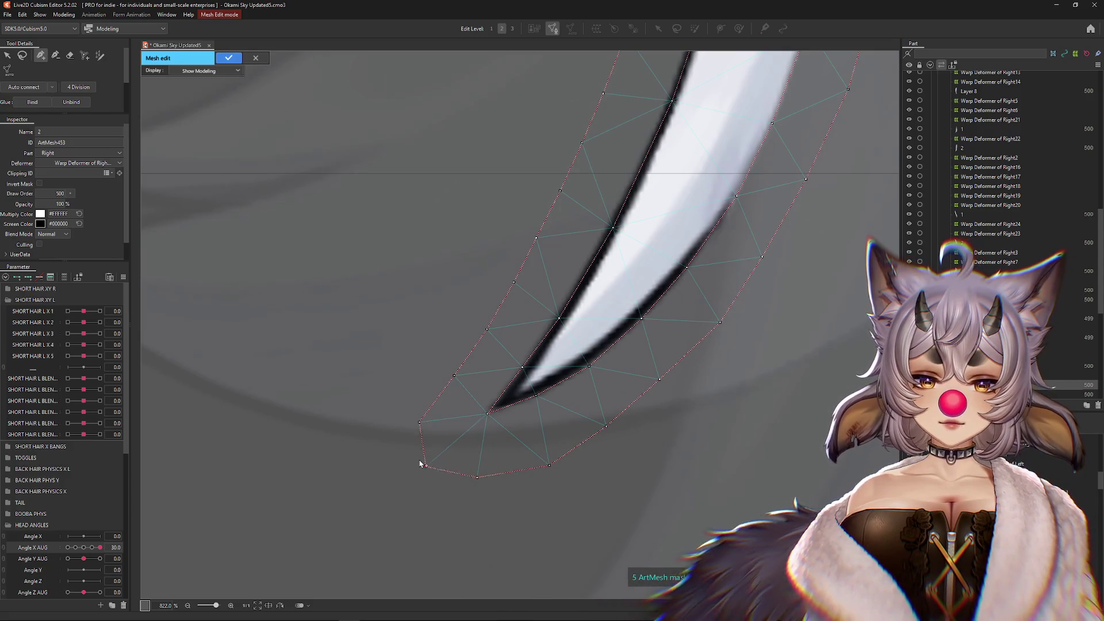
left_click_drag(549, 465, 551, 452)
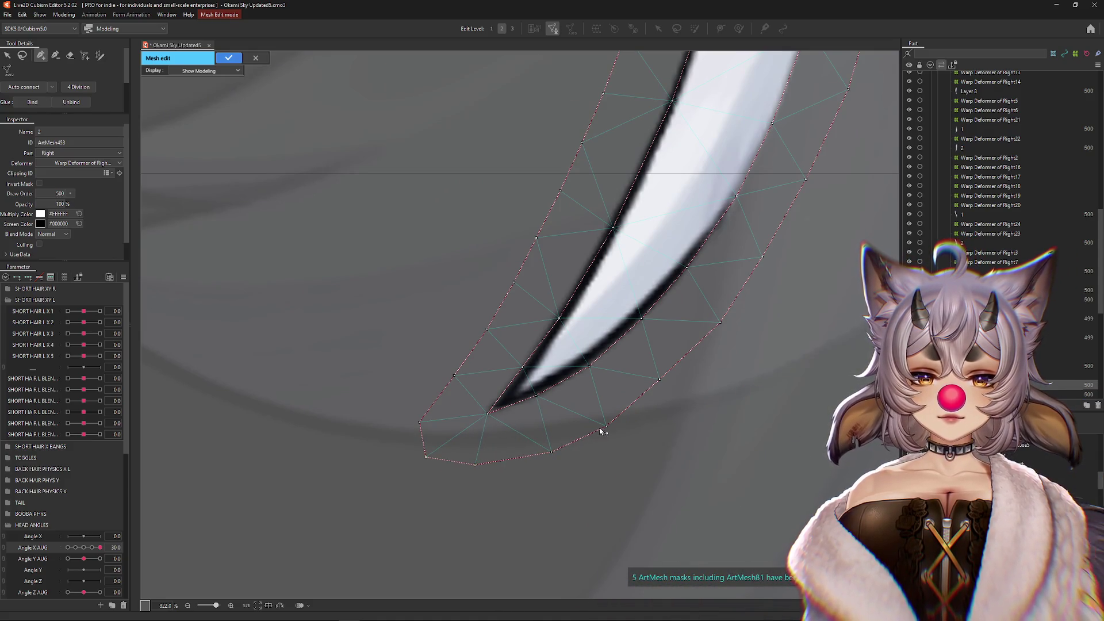
left_click_drag(660, 379, 655, 375)
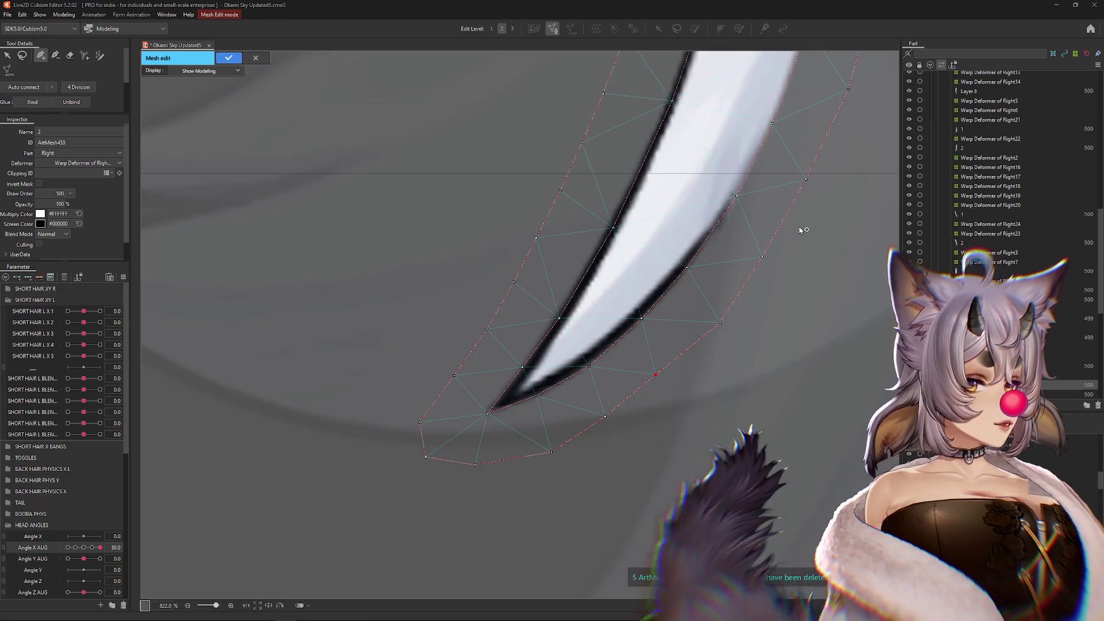
scroll(565, 315, "down", 10)
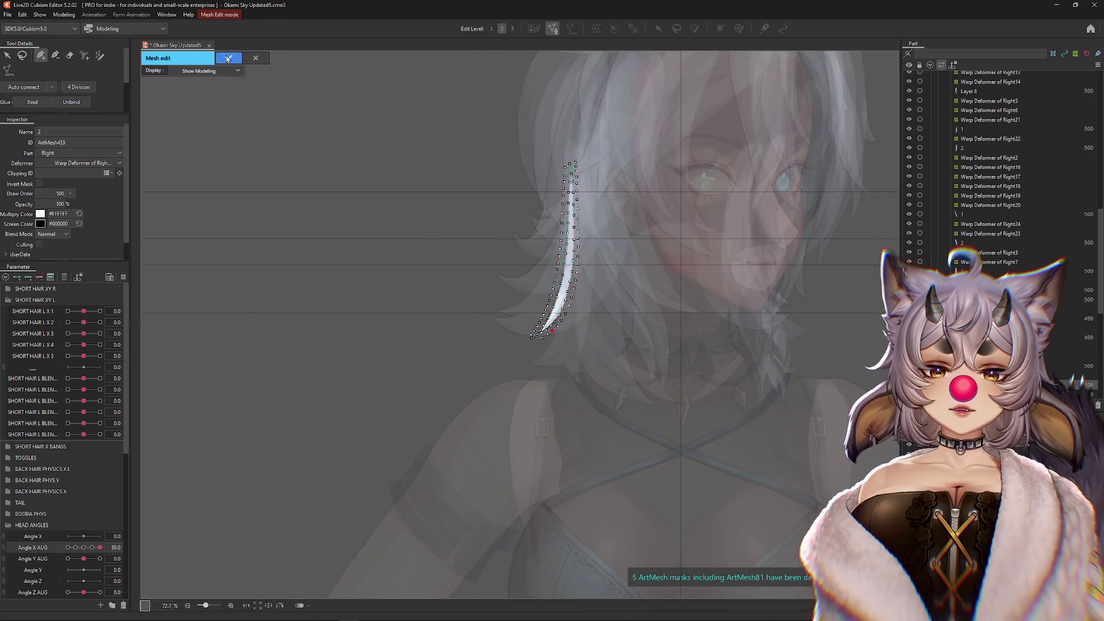
- Apply the thin strand's (ArtMesh453) mesh edits
left_click(228, 58)
scroll(399, 387, "up", 1)
scroll(399, 387, "up", 1)
scroll(399, 387, "up", 2)
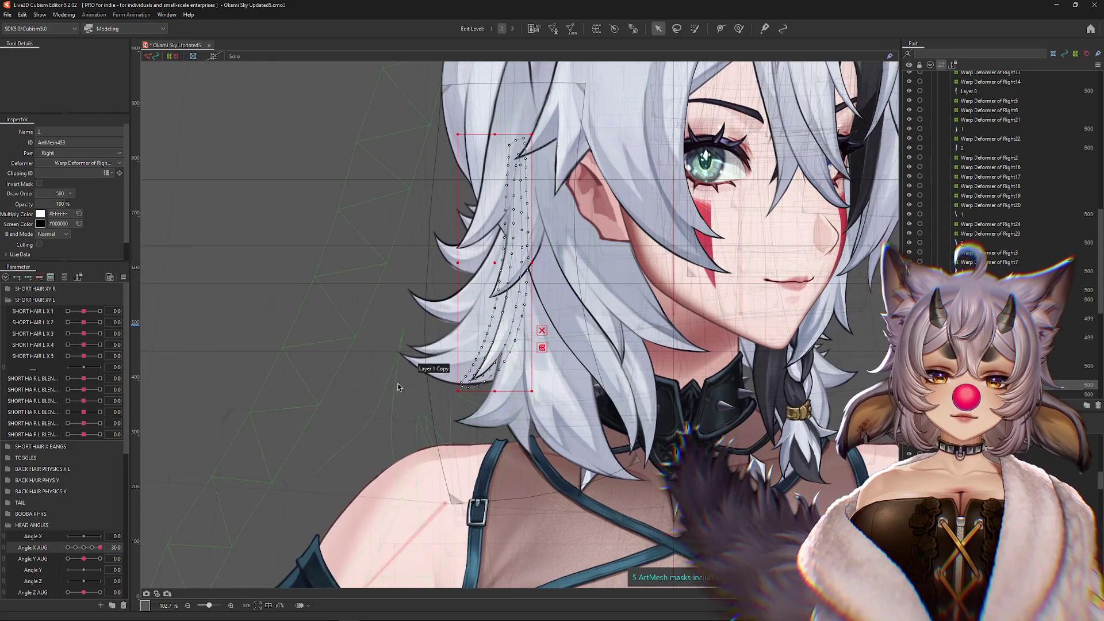
- Select hair layer '1' from the overlap list, enter its mesh editing, and raise a vertex onto the stroke
right_click(458, 389)
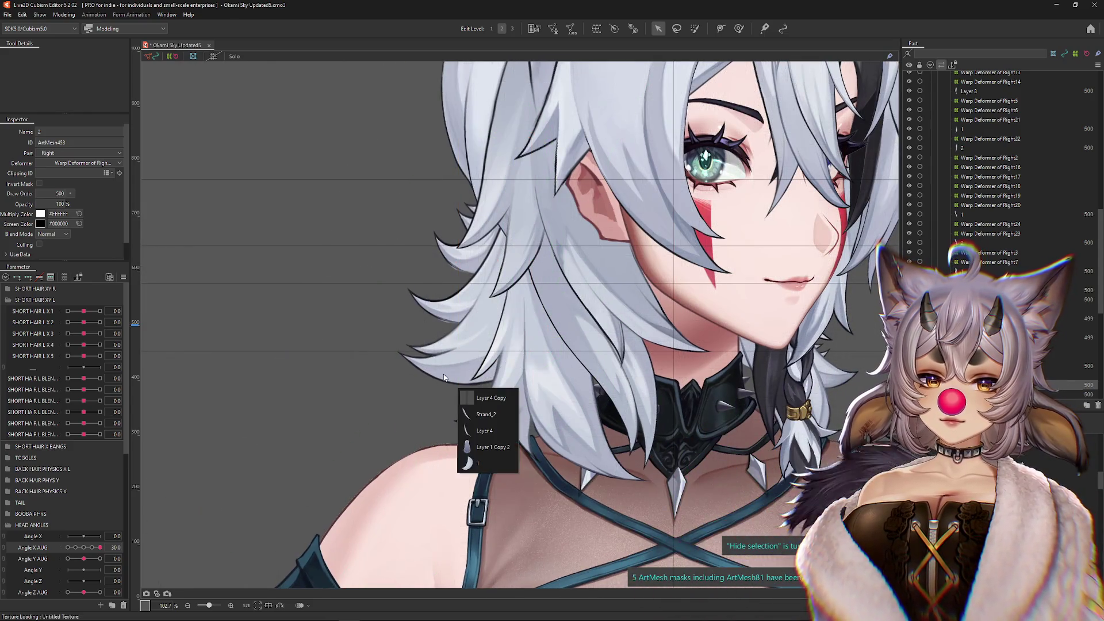
left_click(473, 462)
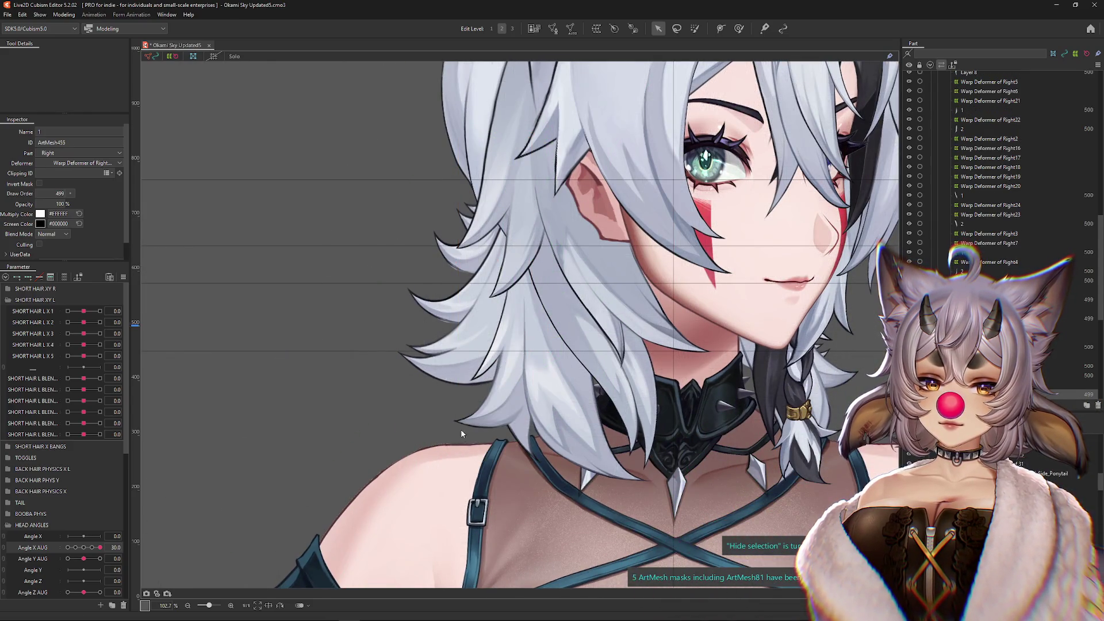
left_click(549, 31)
scroll(390, 368, "up", 5)
scroll(390, 368, "up", 4)
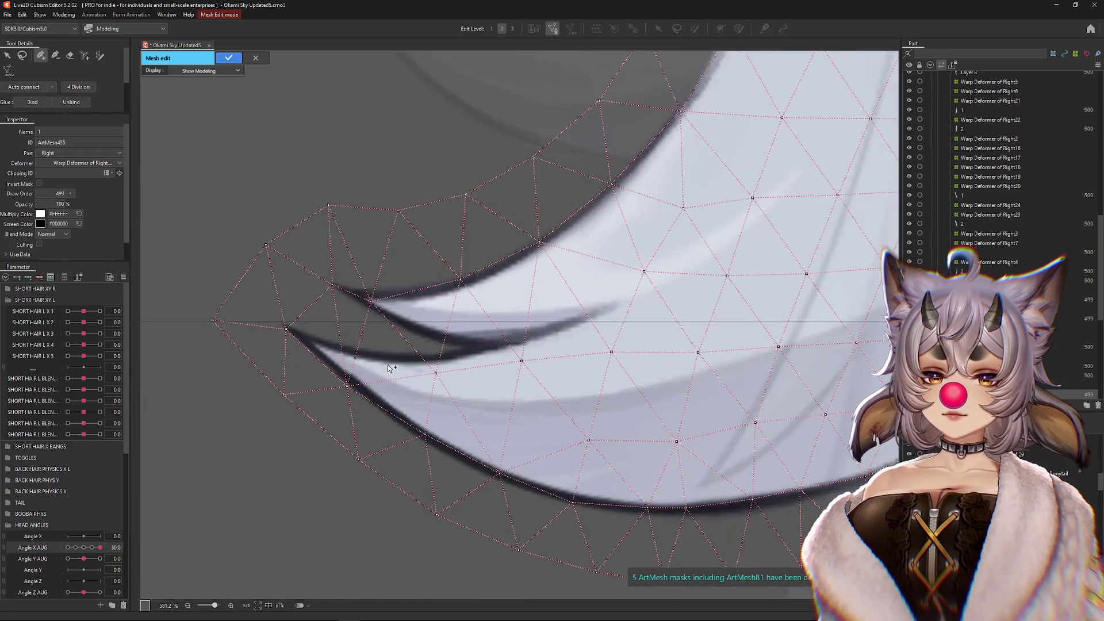
left_click_drag(371, 299, 373, 286)
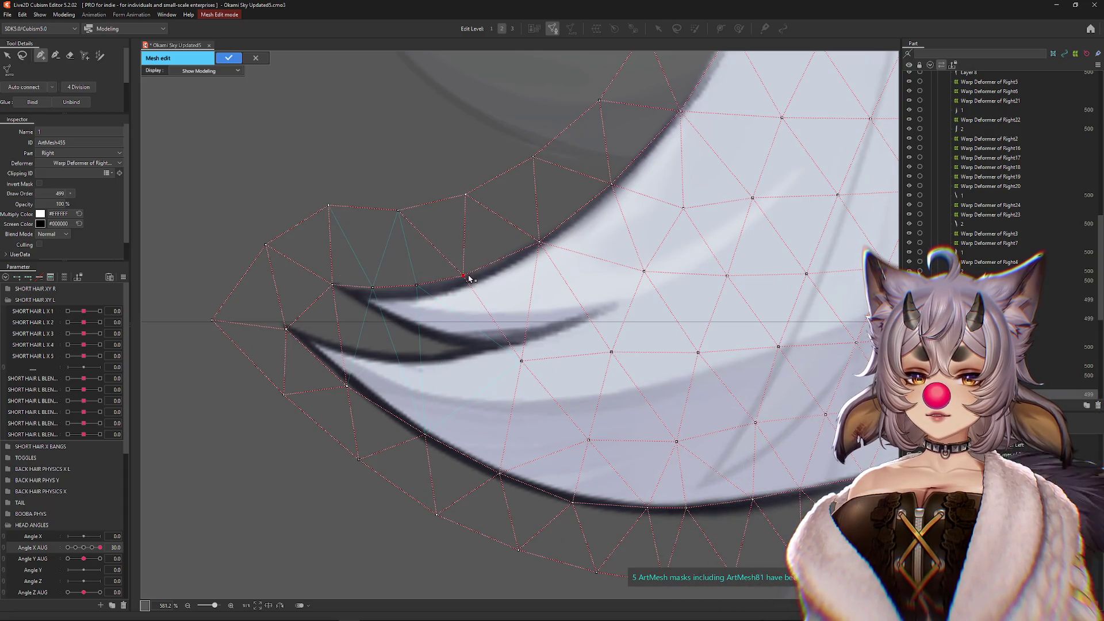
- Add a vertex on the hair edge and move the lower-left vertex onto the hair tip
left_click(498, 263)
left_click_drag(540, 243, 543, 239)
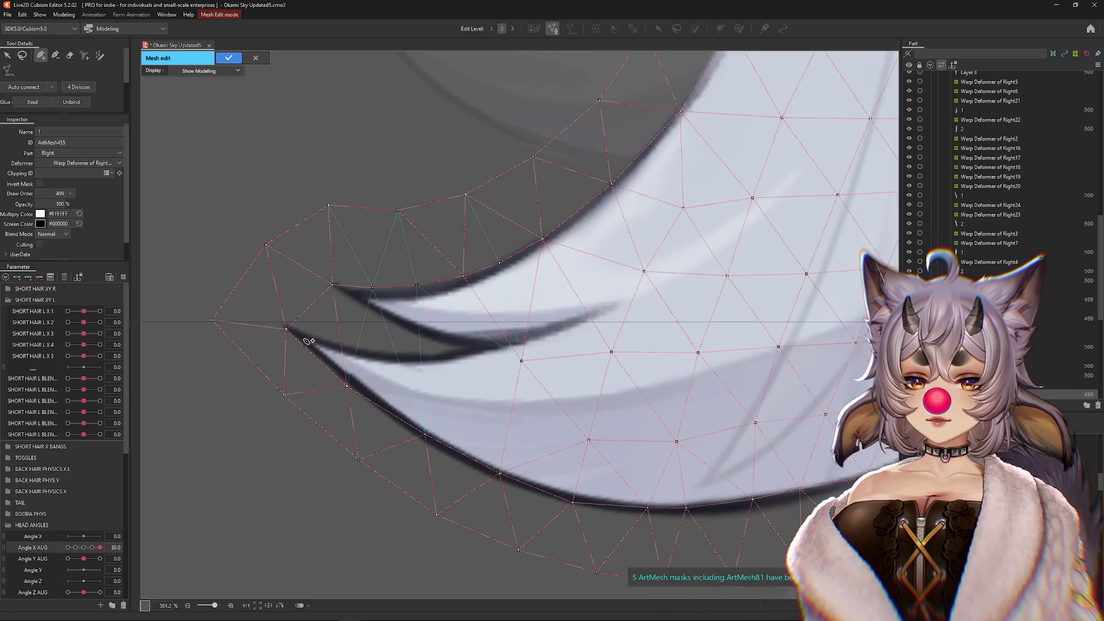
left_click_drag(279, 327, 272, 320)
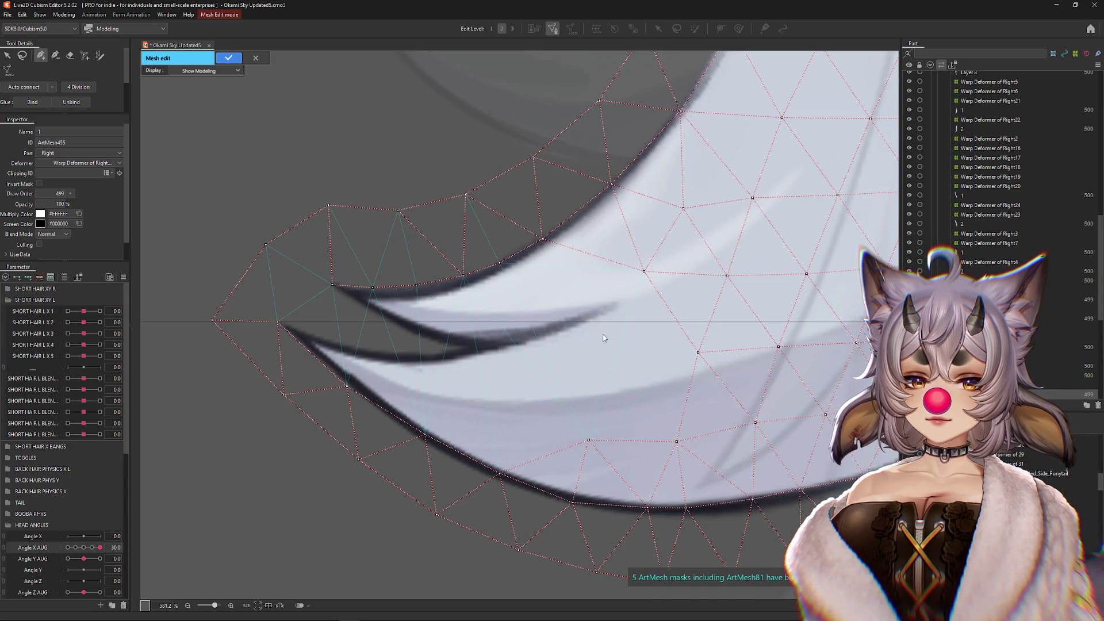
- Add a line of vertices along the inner hair strand, connecting it to an existing vertex
left_click(617, 304)
left_click(543, 335)
left_click(476, 350)
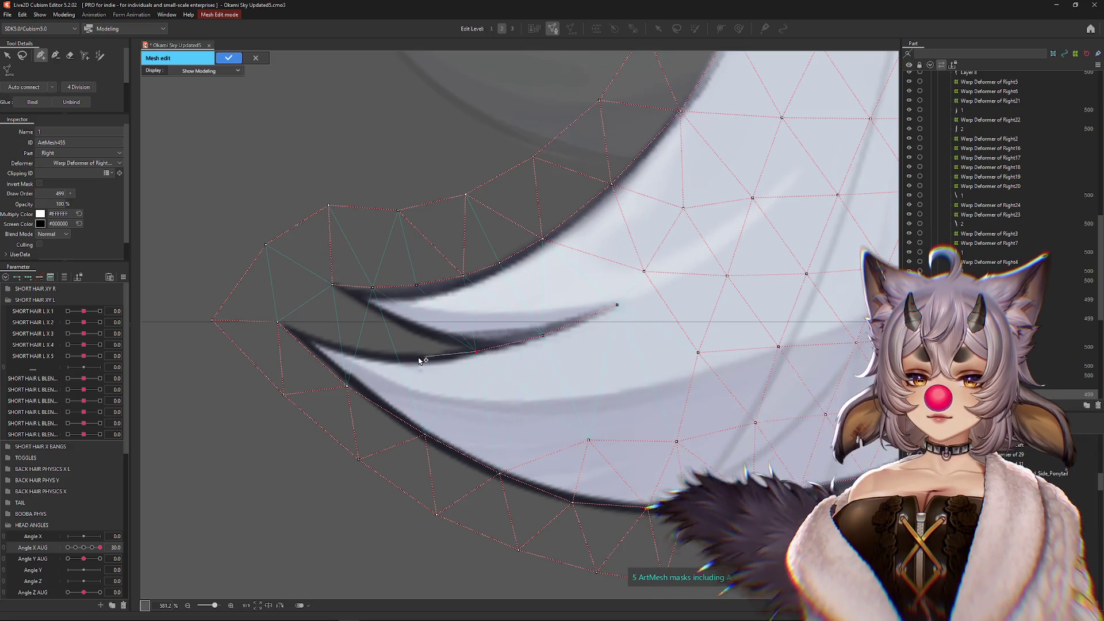
left_click(413, 357)
left_click(351, 350)
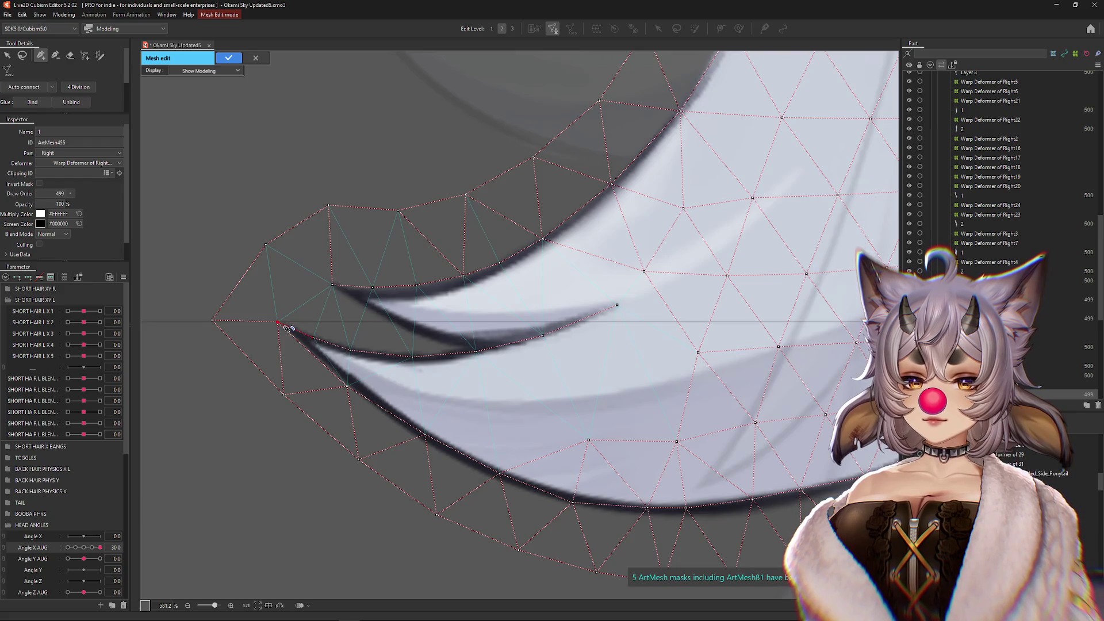
left_click(351, 349)
- Connect vertices along the lower outer hair edge to one another
left_click(347, 386)
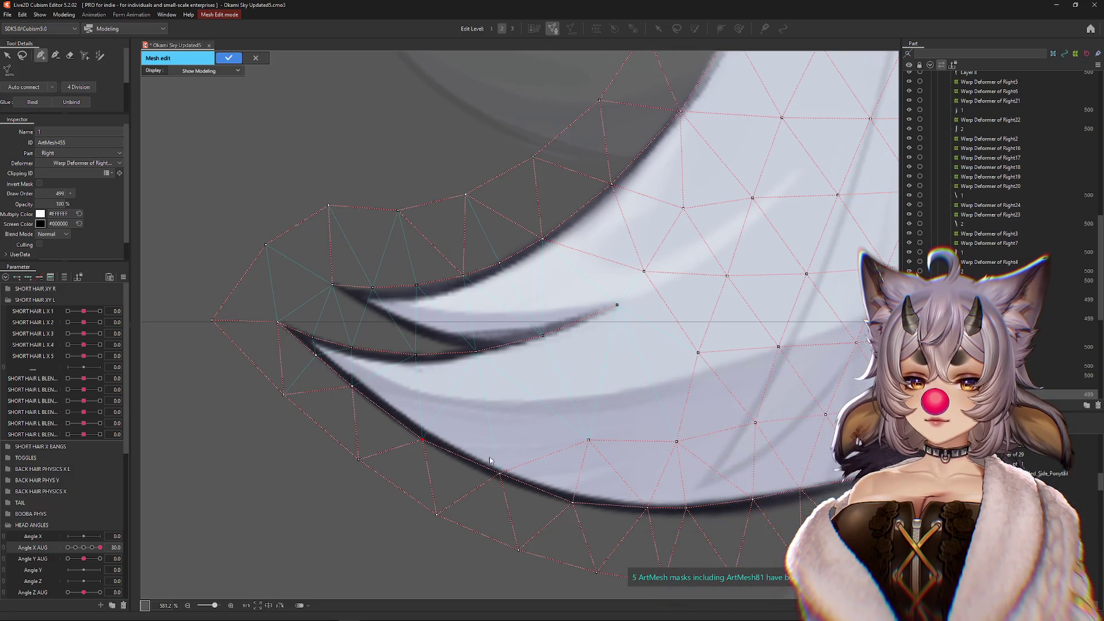
left_click(496, 478)
left_click_drag(650, 511, 458, 454)
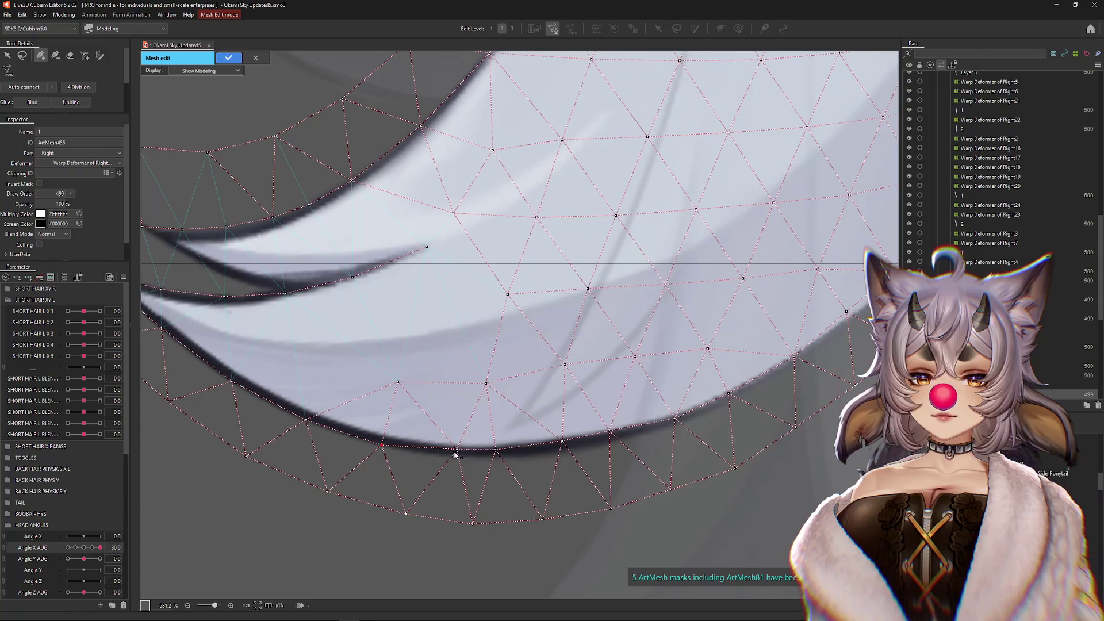
left_click(462, 457)
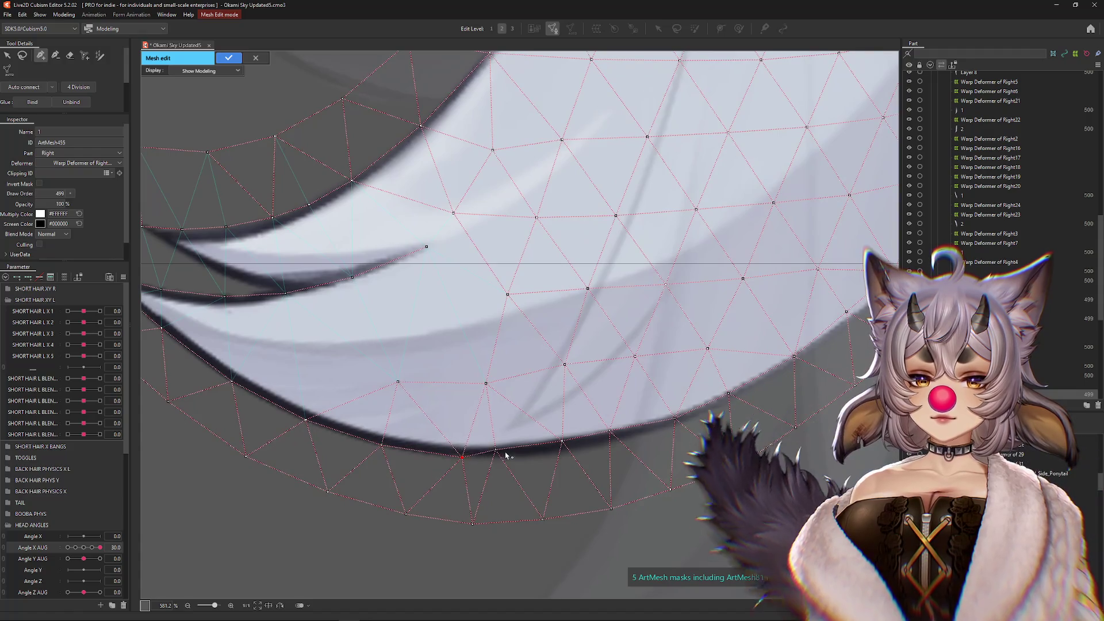
left_click(621, 437)
scroll(662, 428, "down", 3)
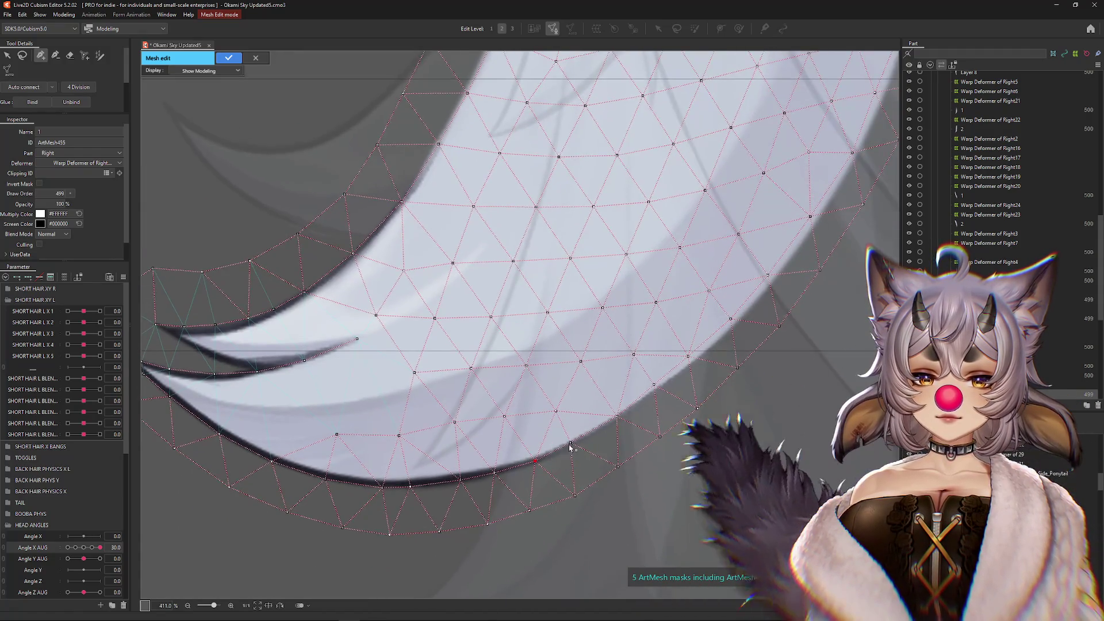
- Shift ArtMesh455's outer-edge vertices rightward onto the hair's right edge up to its rounded top
left_click_drag(653, 384, 700, 358)
left_click_drag(731, 318, 745, 319)
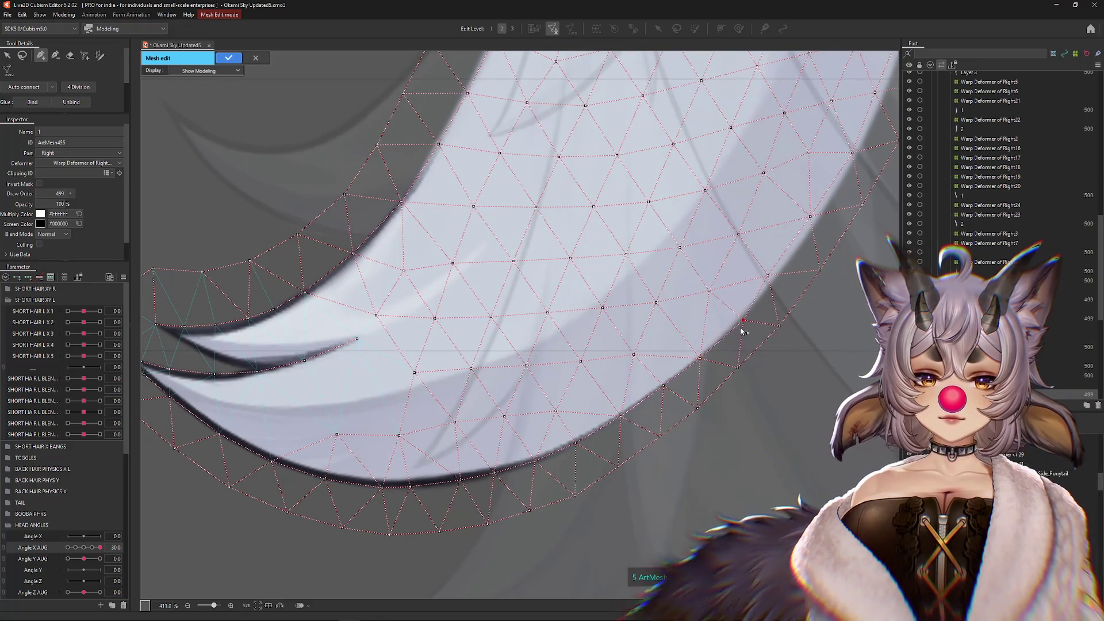
left_click_drag(768, 275, 770, 276)
left_click_drag(812, 218, 738, 363)
left_click_drag(770, 300, 776, 301)
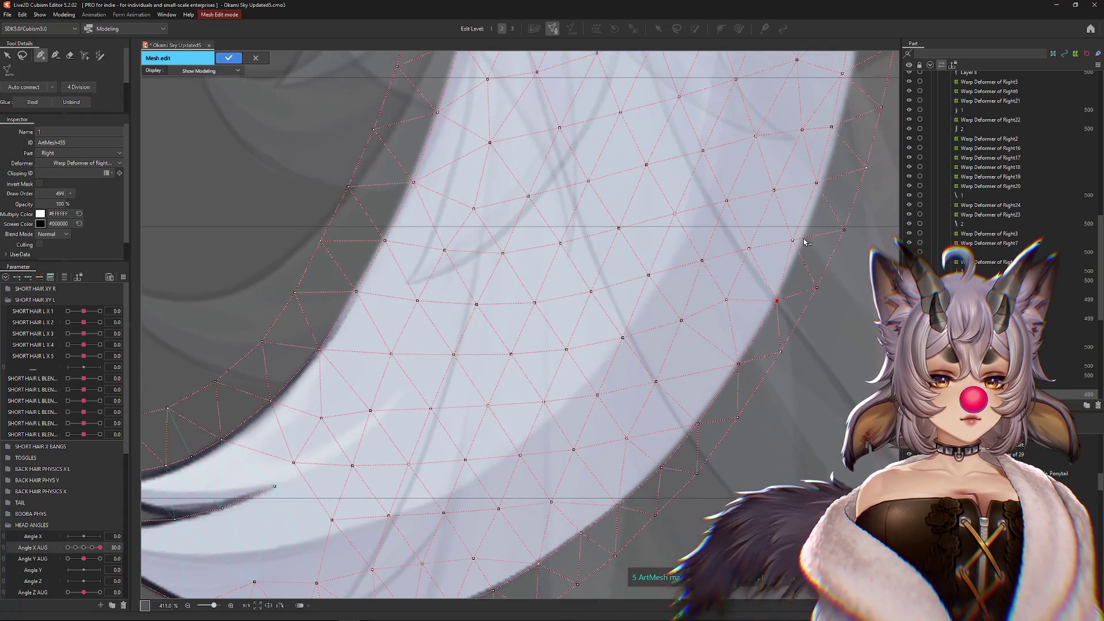
left_click_drag(792, 240, 792, 370)
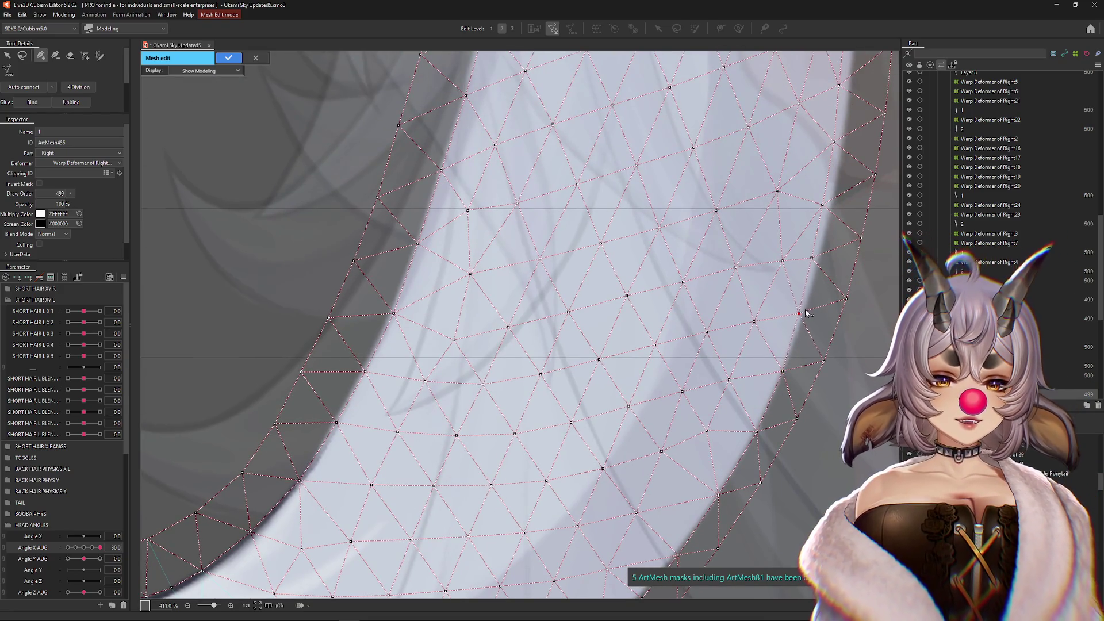
left_click_drag(823, 265, 773, 387)
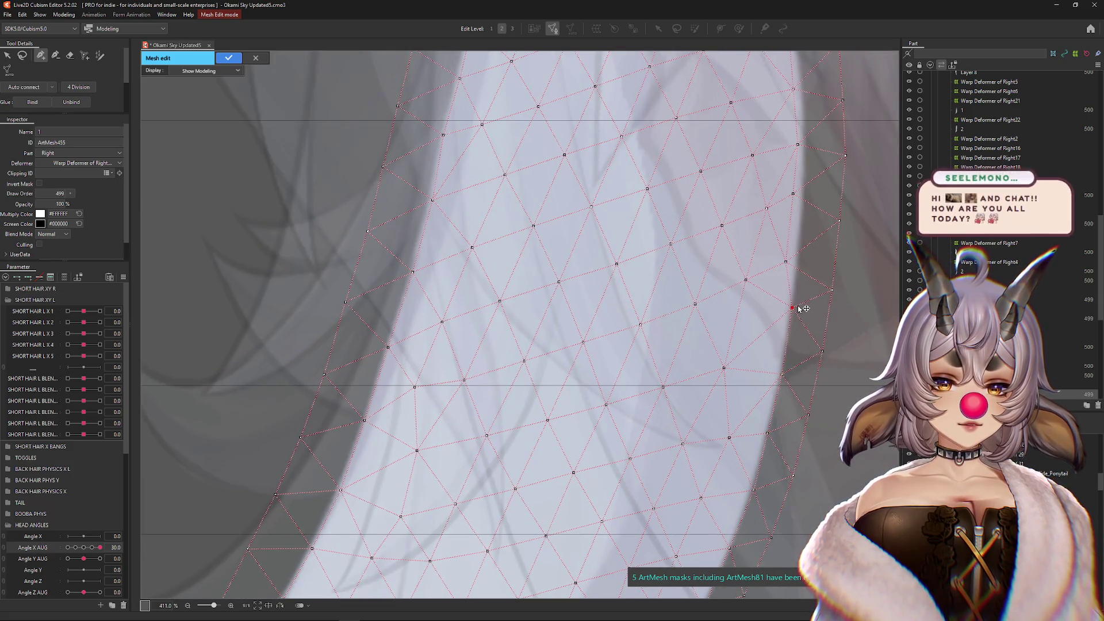
left_click_drag(798, 307, 793, 308)
left_click_drag(786, 262, 774, 381)
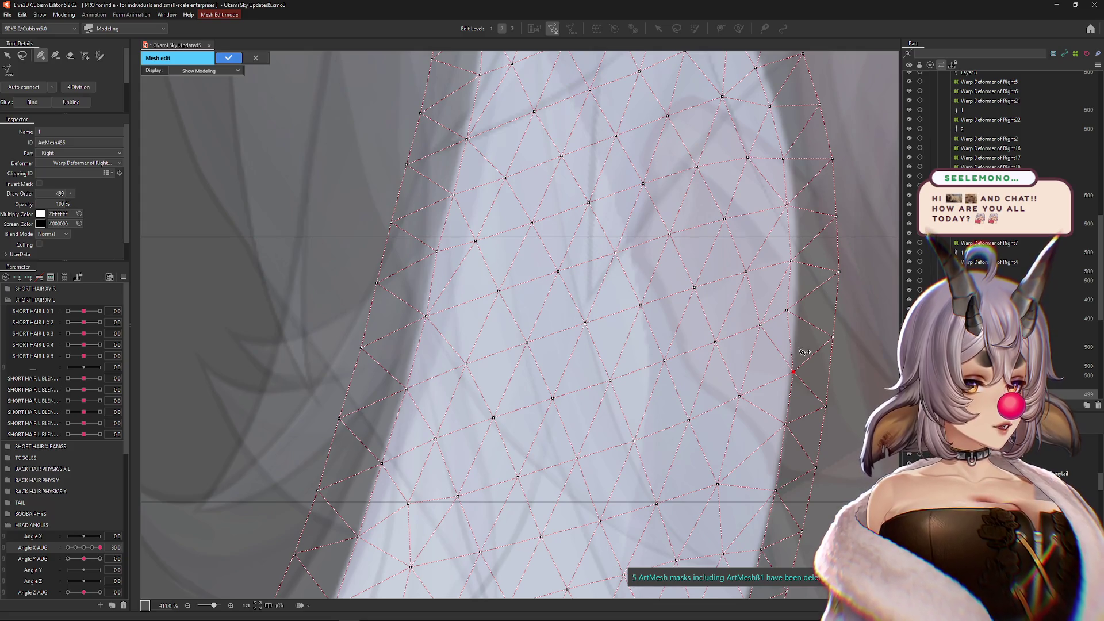
left_click_drag(786, 310, 800, 309)
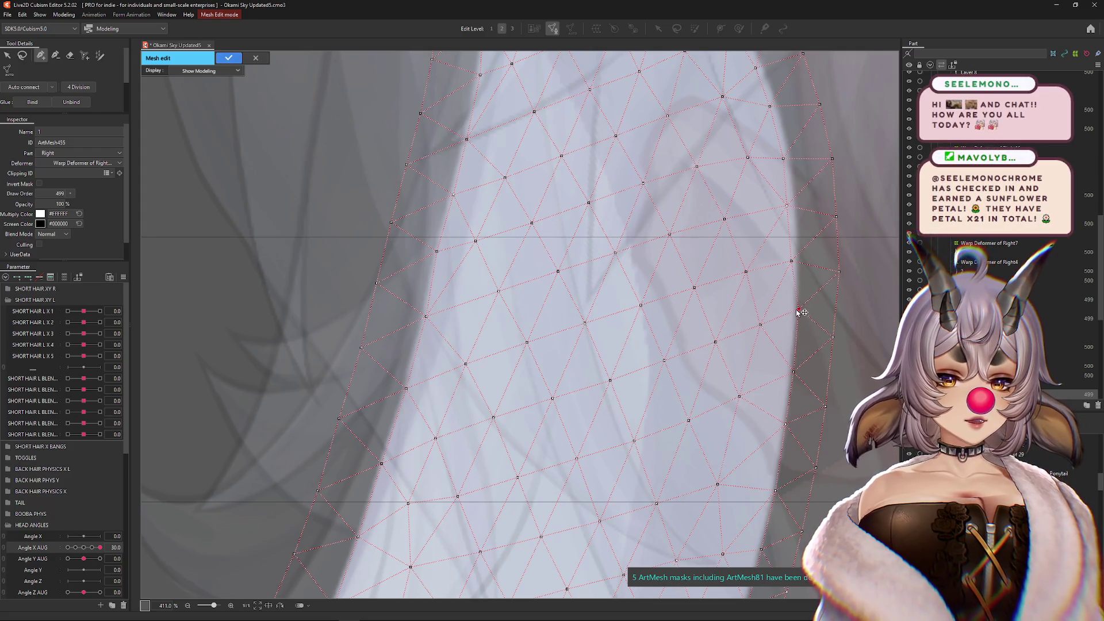
left_click_drag(798, 198, 768, 375)
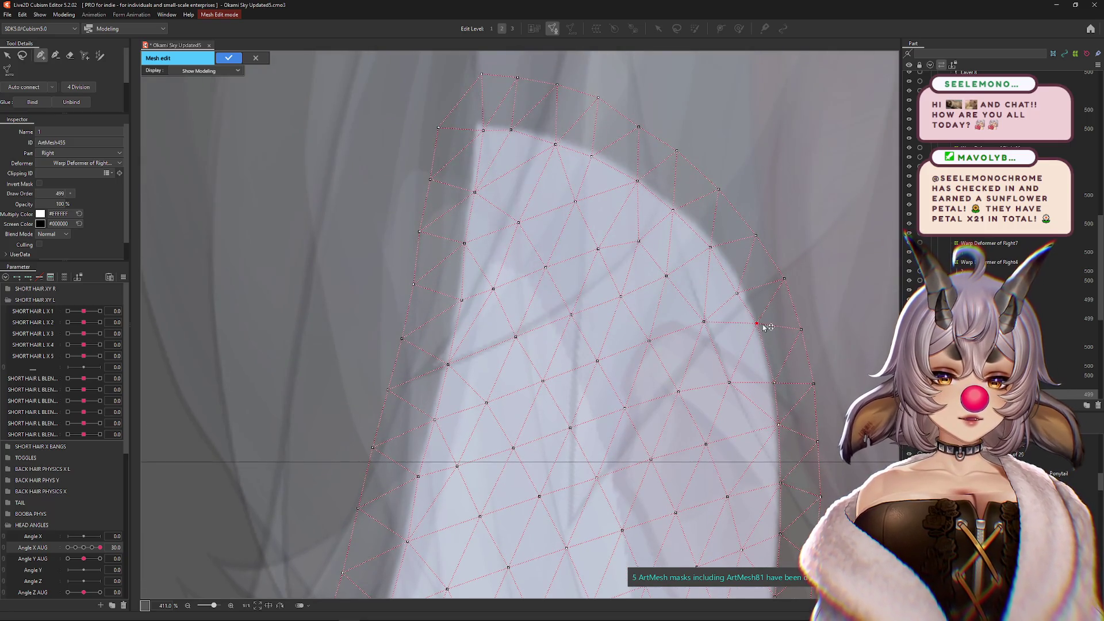
- Adjust vertices near the rounded top and along the left edge of ArtMesh455 to match the hair outline
left_click_drag(737, 292, 741, 280)
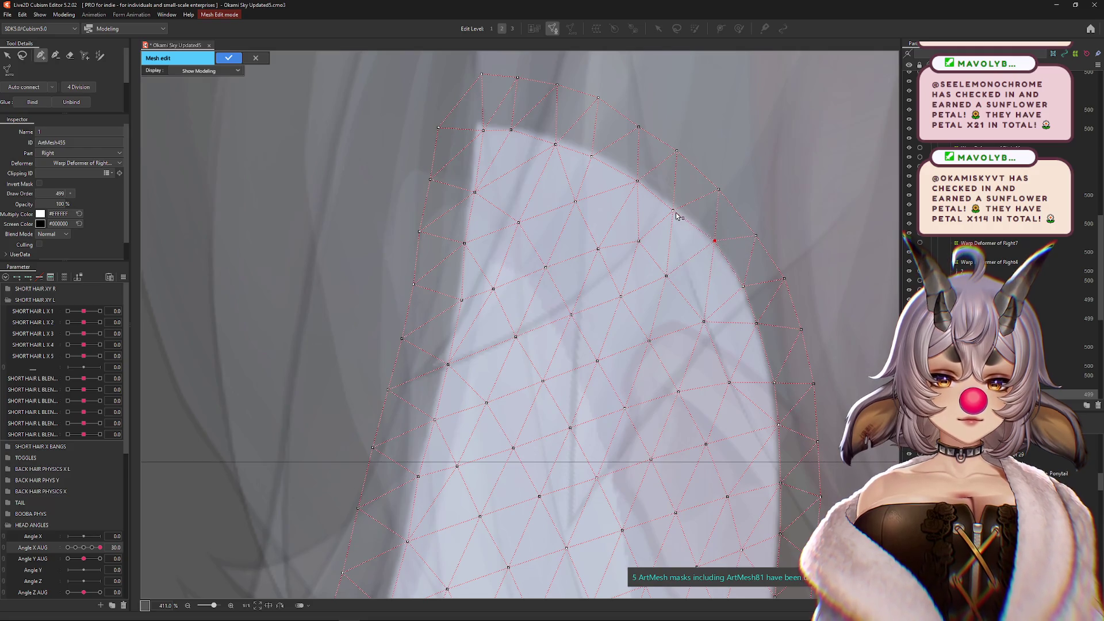
left_click_drag(649, 189, 646, 176)
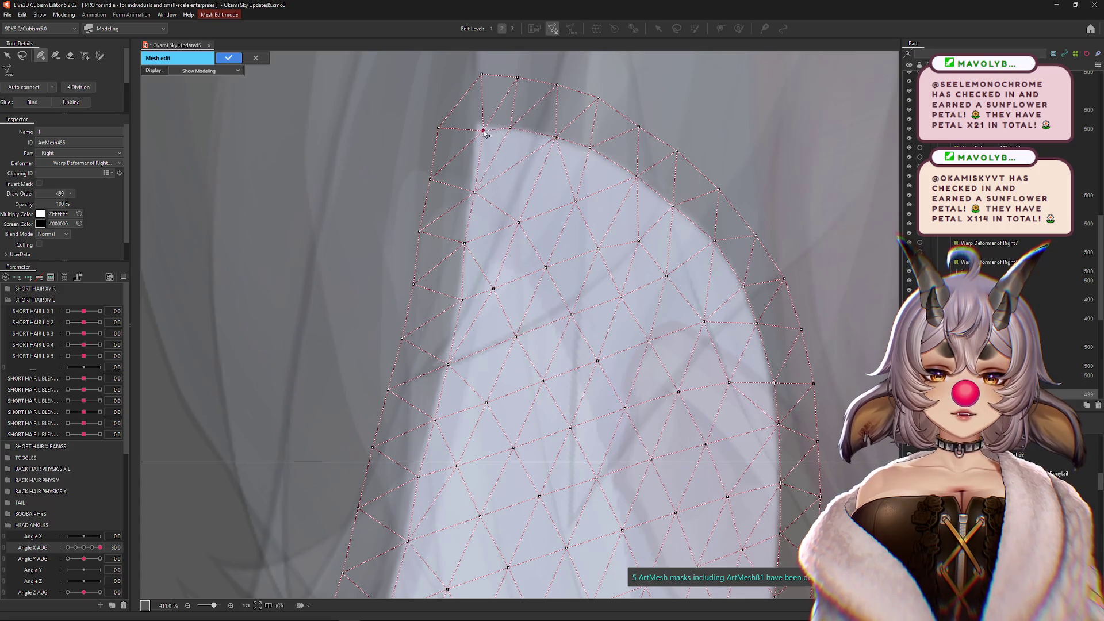
left_click_drag(464, 254, 463, 245)
left_click_drag(448, 368, 444, 368)
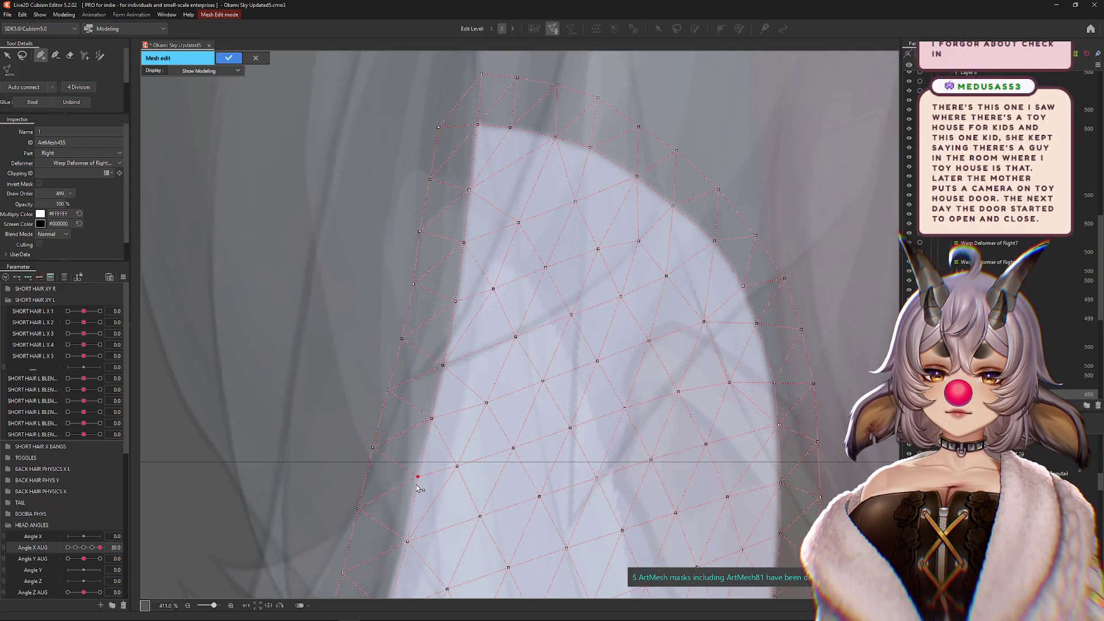
mouse_move(402, 525)
left_mouse_down()
mouse_move(448, 414)
mouse_move(491, 383)
left_mouse_up()
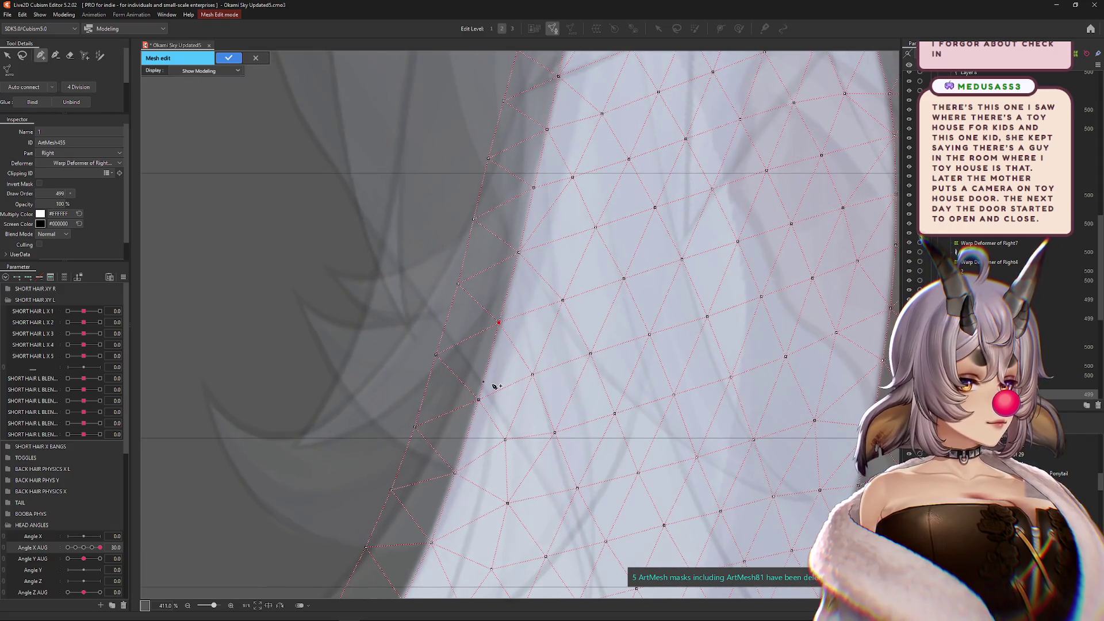